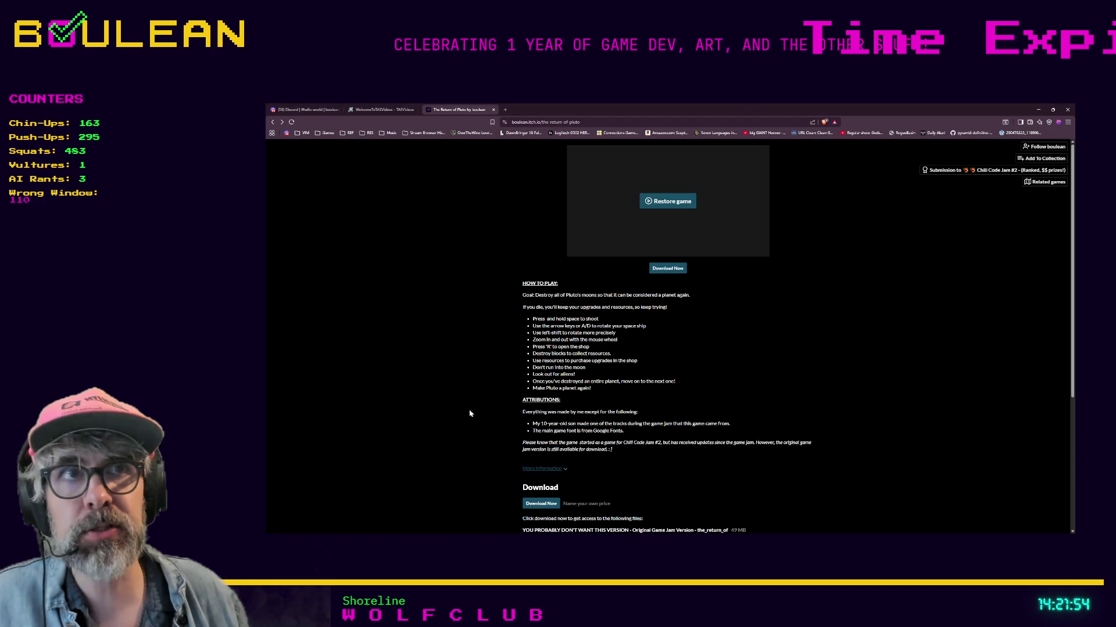
# Search Brave for "astro's playroom" in a new tab and show the image results.
pyautogui.hotkey('ctrl', 't')
pyautogui.write('astro')
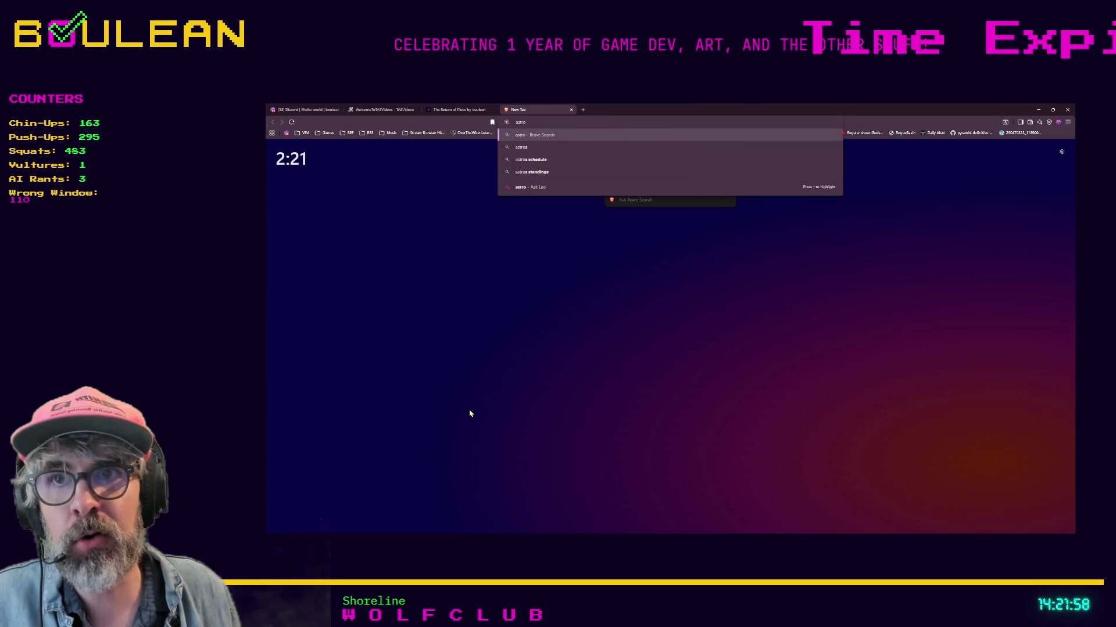
pyautogui.write("'s playroom")
pyautogui.press('Return')
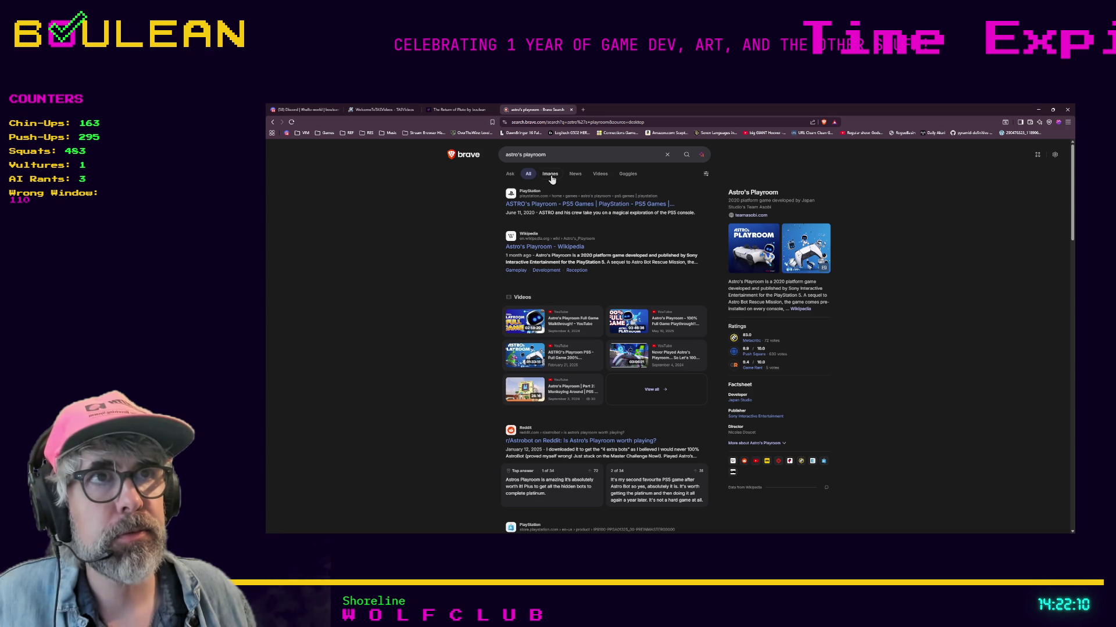
pyautogui.click(551, 174)
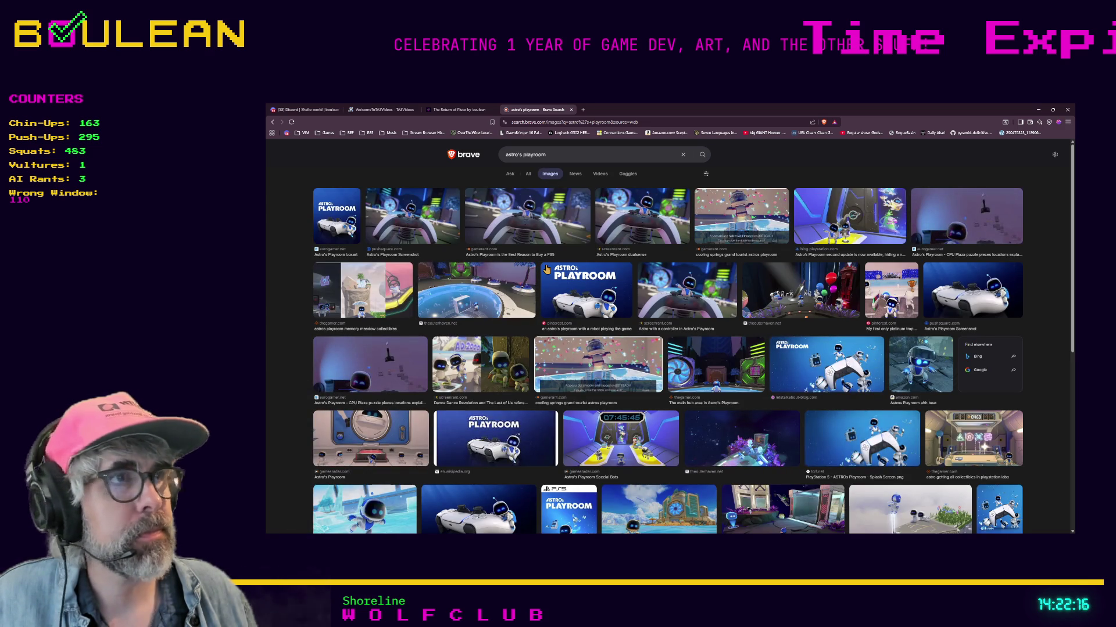
# Scroll the Astro's Playroom images, then switch to the Discord #hello-world tab.
pyautogui.scroll(-3, 546, 269)
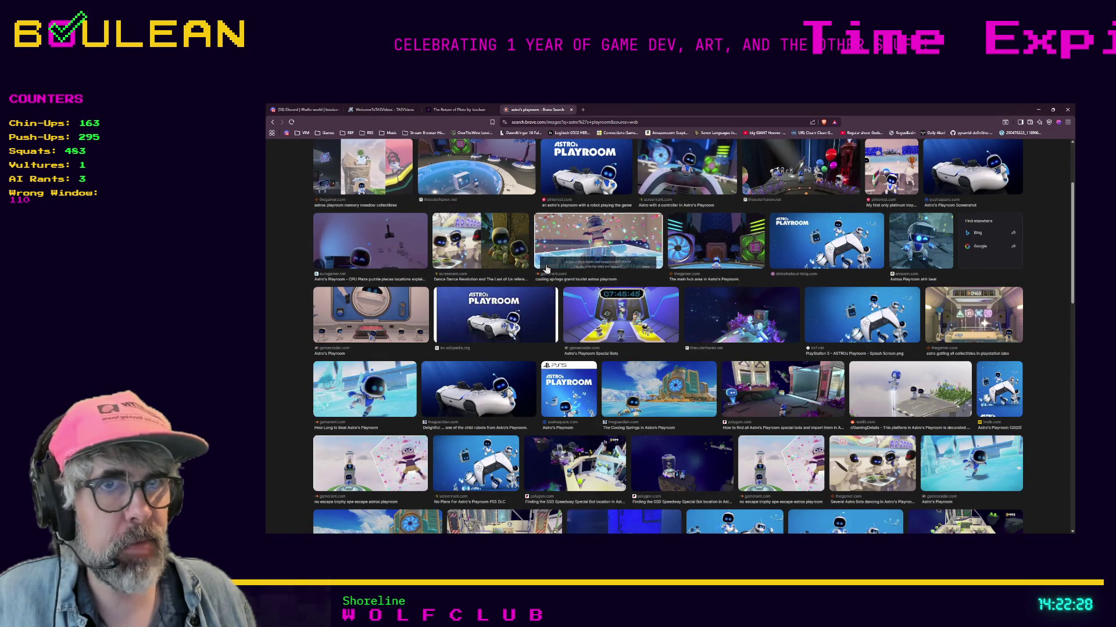
pyautogui.scroll(3, 547, 269)
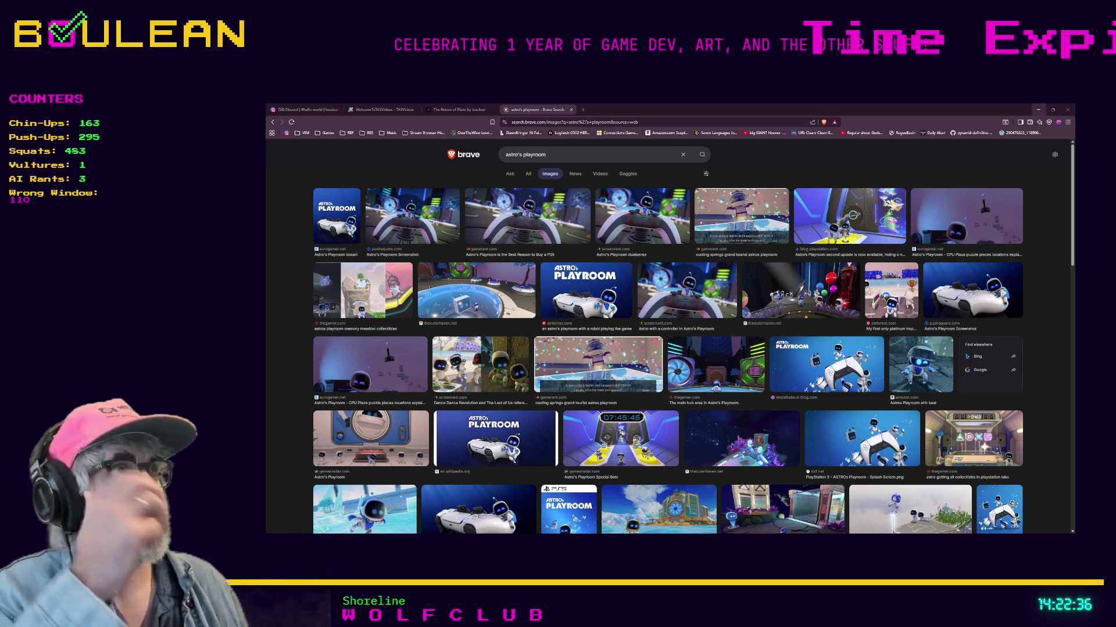
pyautogui.click(1038, 109)
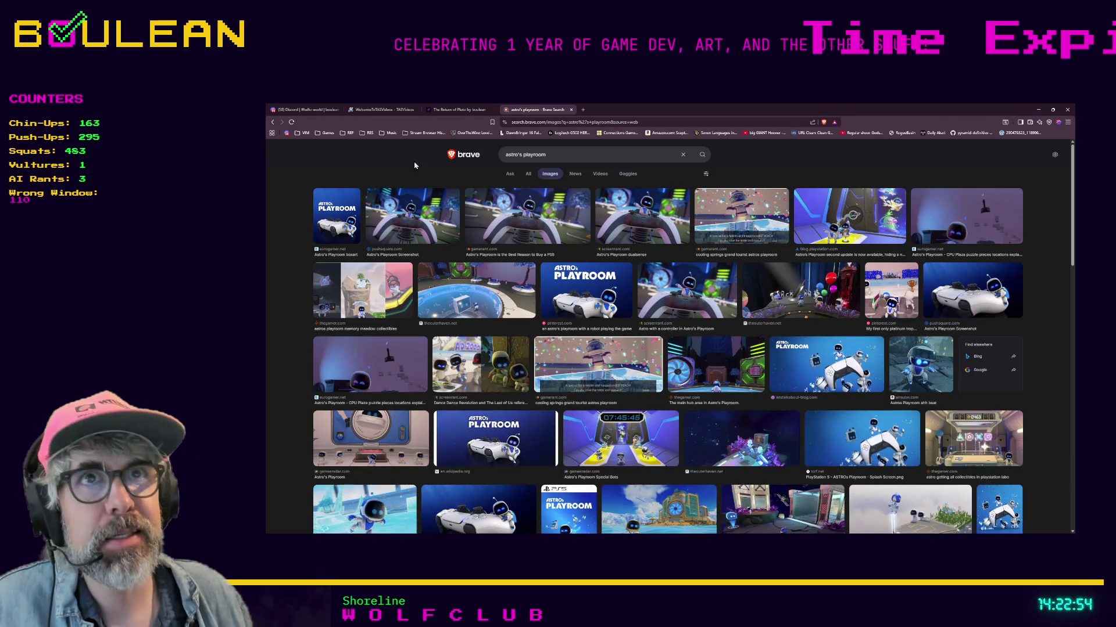
pyautogui.click(305, 109)
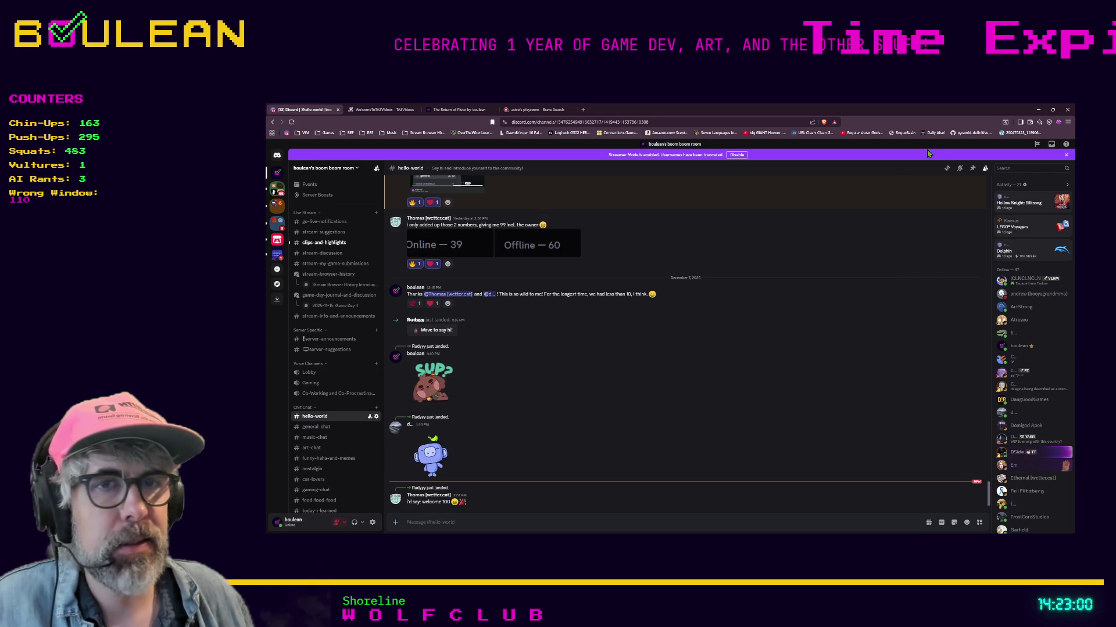
# Minimize the Discord browser window to reveal the Godot editor's game.tscn scene.
pyautogui.click(1039, 109)
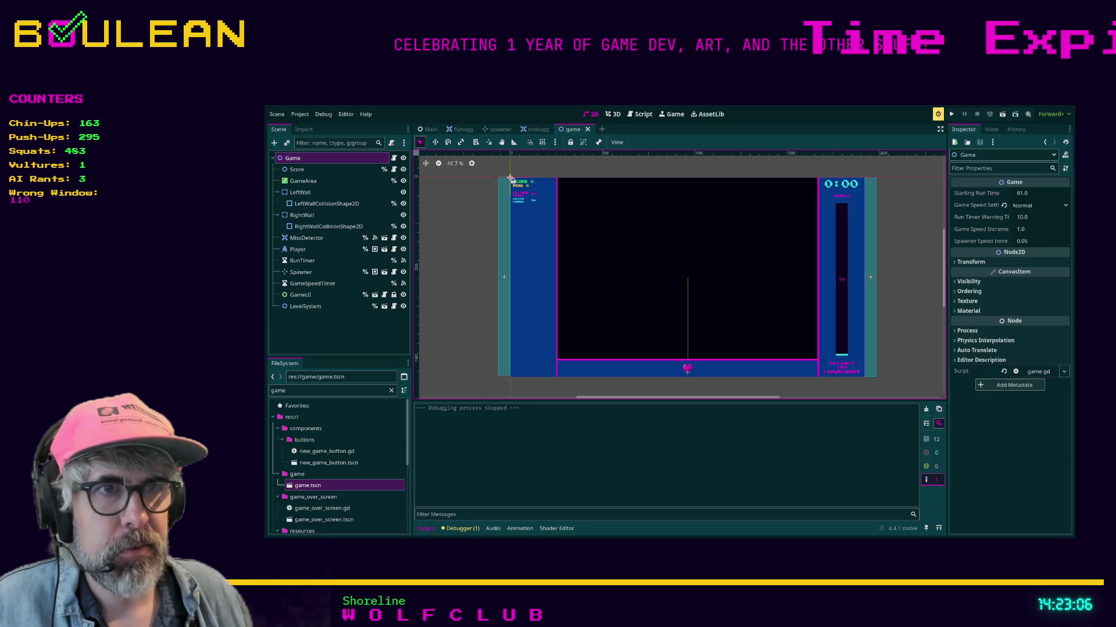
# Open the Game node's game.gd script with the bottom panel collapsed and distraction-free mode on.
pyautogui.click(394, 158)
pyautogui.scroll(4, 691, 214)
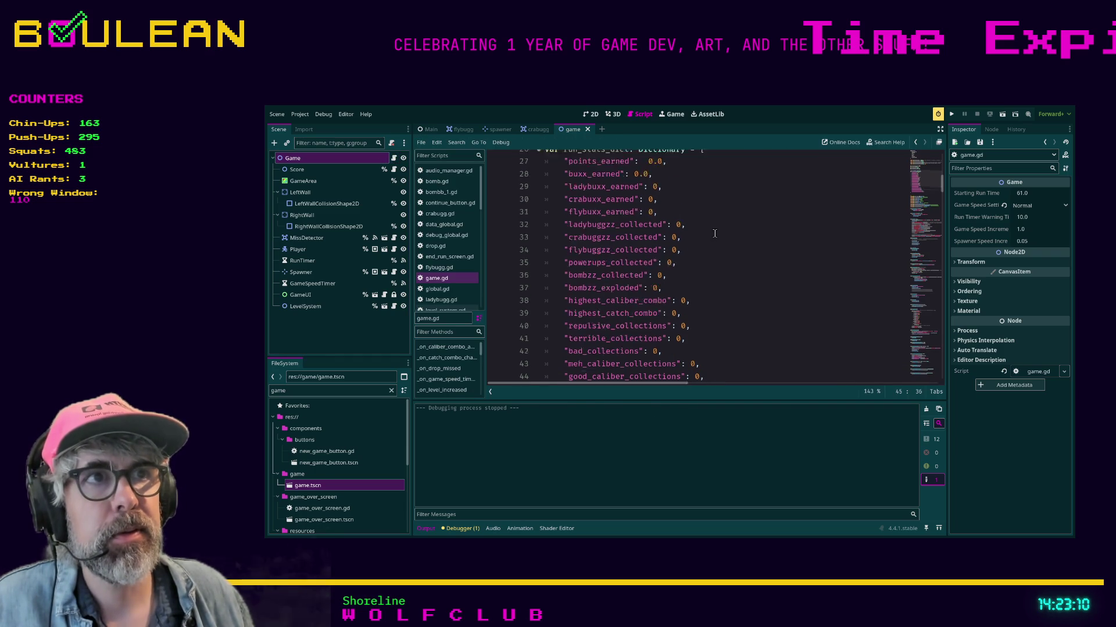
pyautogui.scroll(-3, 638, 223)
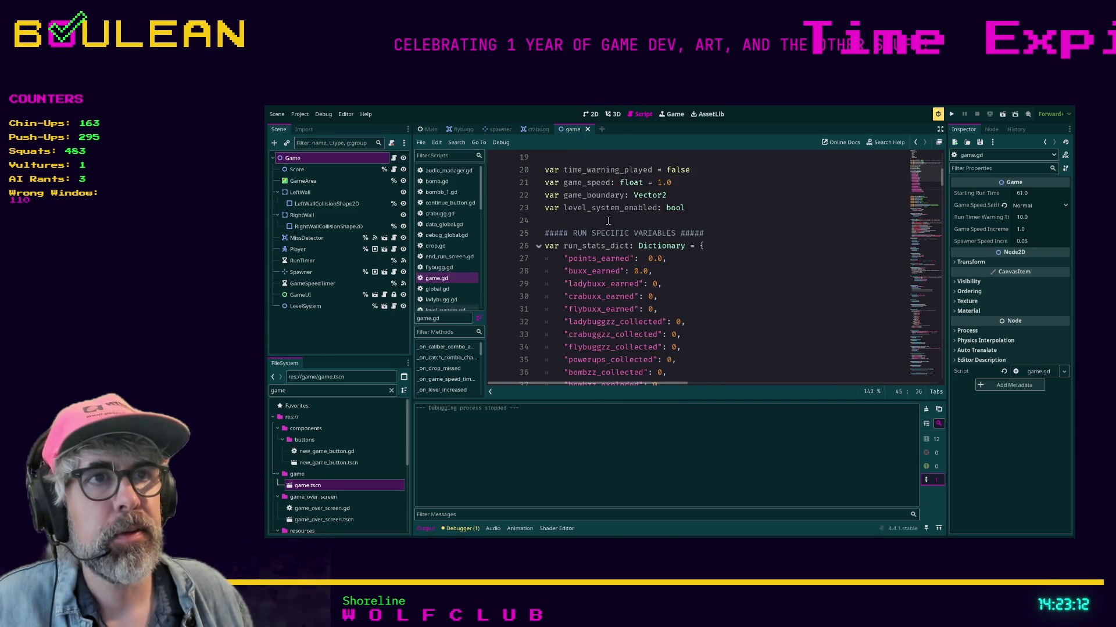
pyautogui.click(717, 248)
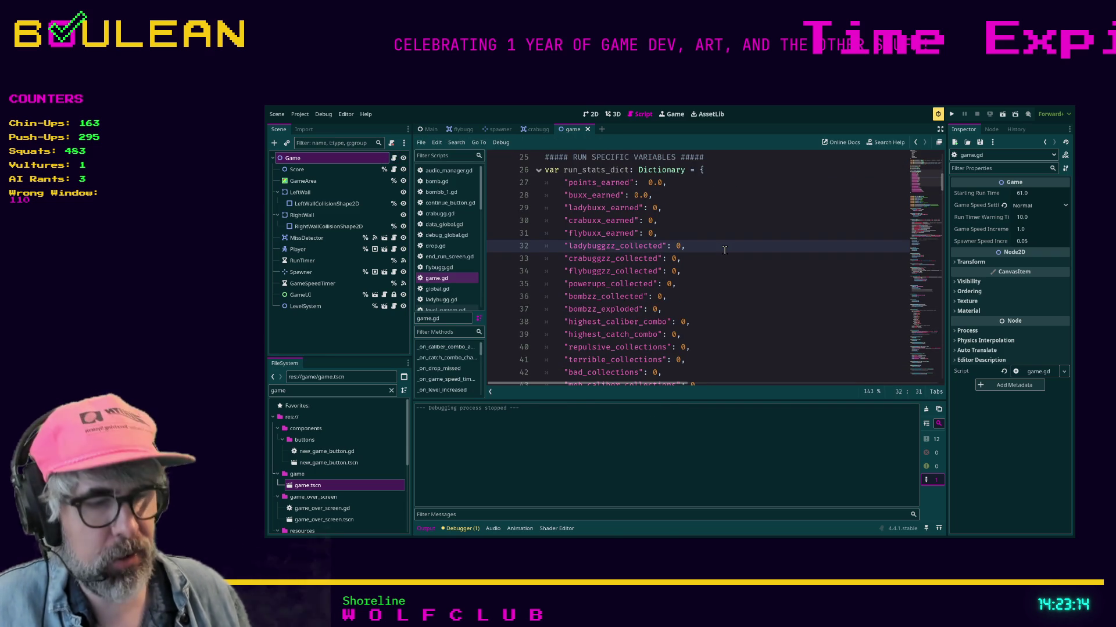
pyautogui.hotkey('ctrl', 'j')
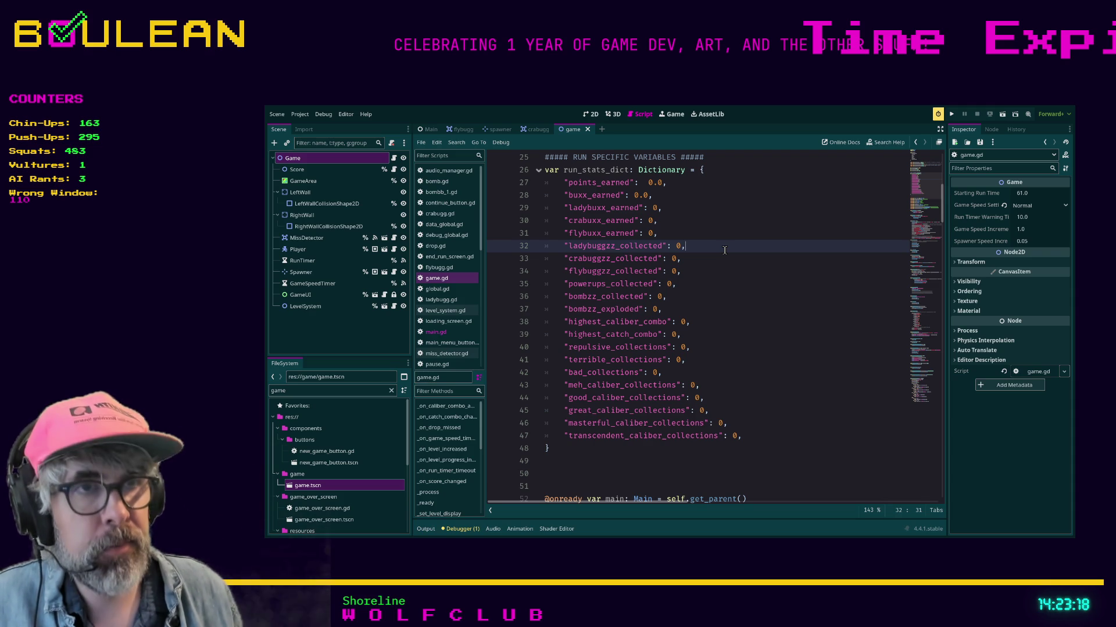
pyautogui.hotkey('ctrl', 'shift', 'F11')
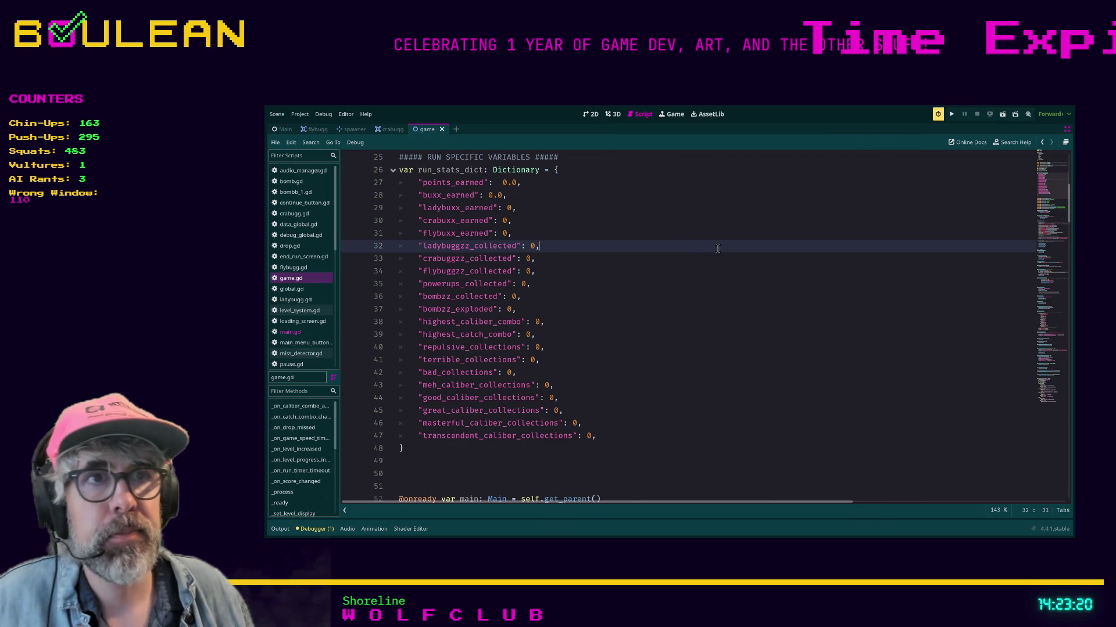
# Look over the run_stats_dict entries in game.gd, then run the project to the BUGZZ! title menu.
pyautogui.scroll(2, 719, 249)
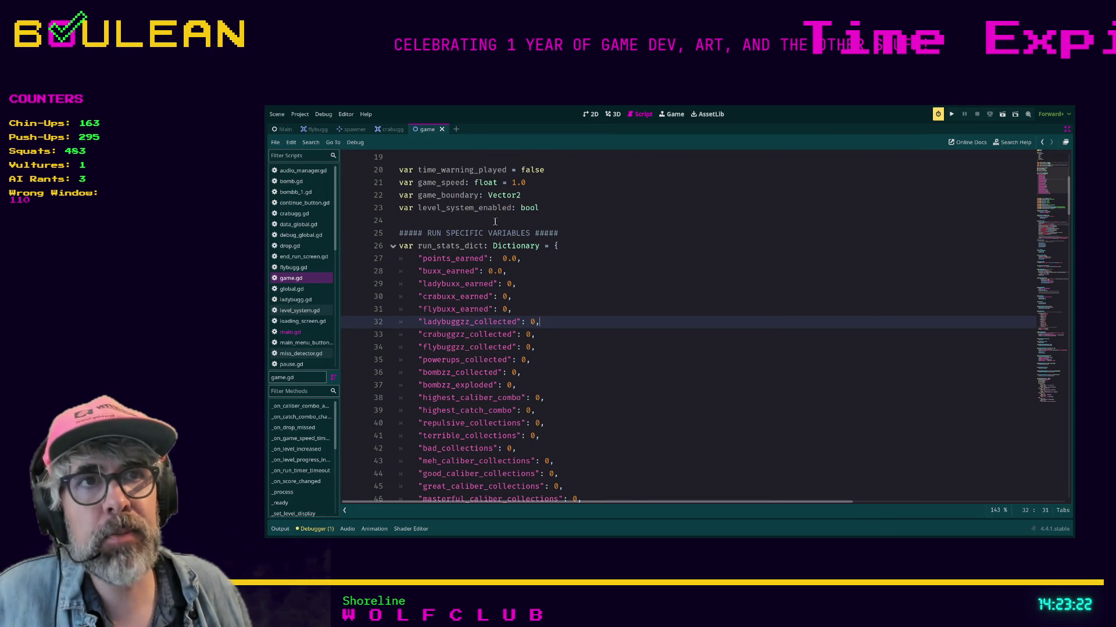
pyautogui.moveTo(399, 246)
pyautogui.mouseDown()
pyautogui.moveTo(579, 273)
pyautogui.moveTo(581, 283)
pyautogui.mouseUp()
pyautogui.scroll(-2, 581, 300)
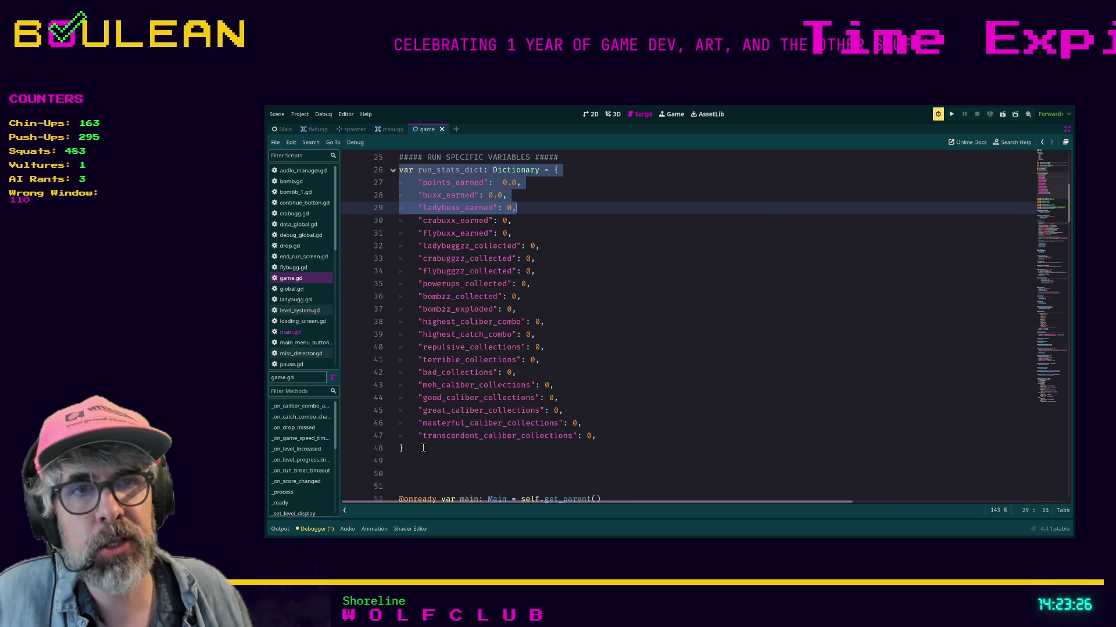
pyautogui.moveTo(422, 448); pyautogui.dragTo(421, 208)
pyautogui.click(596, 294)
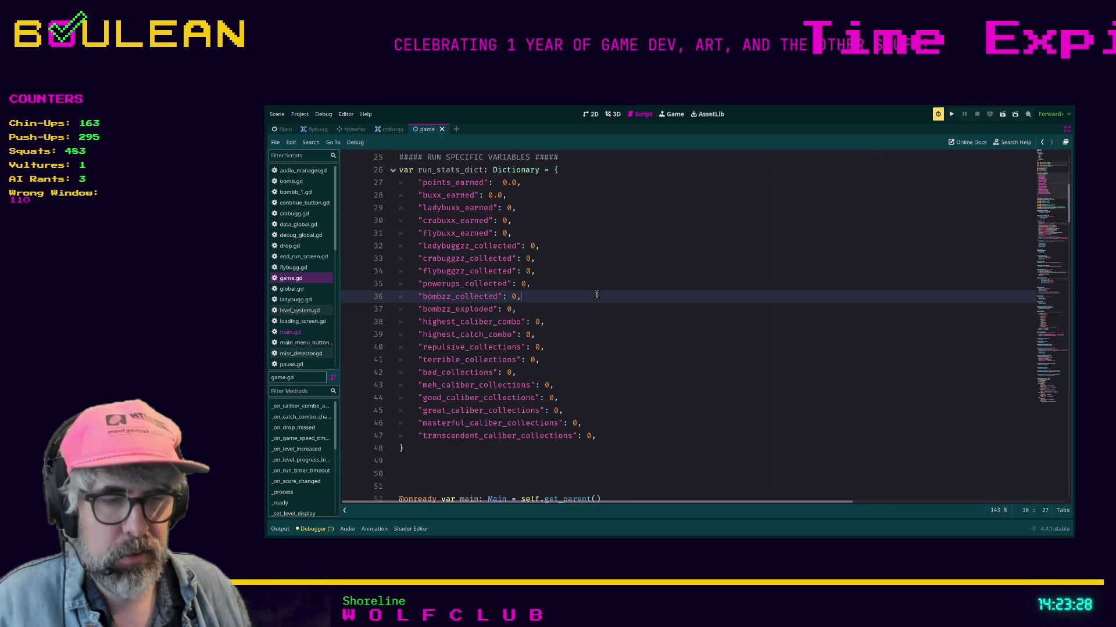
pyautogui.press('F5')
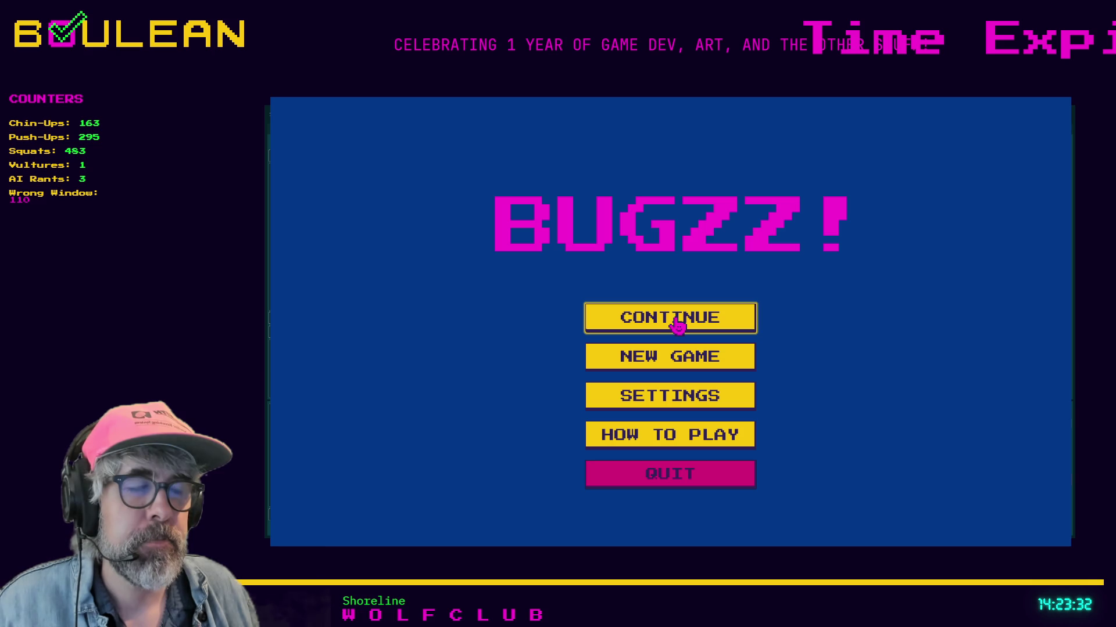
# Try Continue, New Game and How To Play from the BUGZZ! menu, then quit the playtest.
pyautogui.click(677, 325)
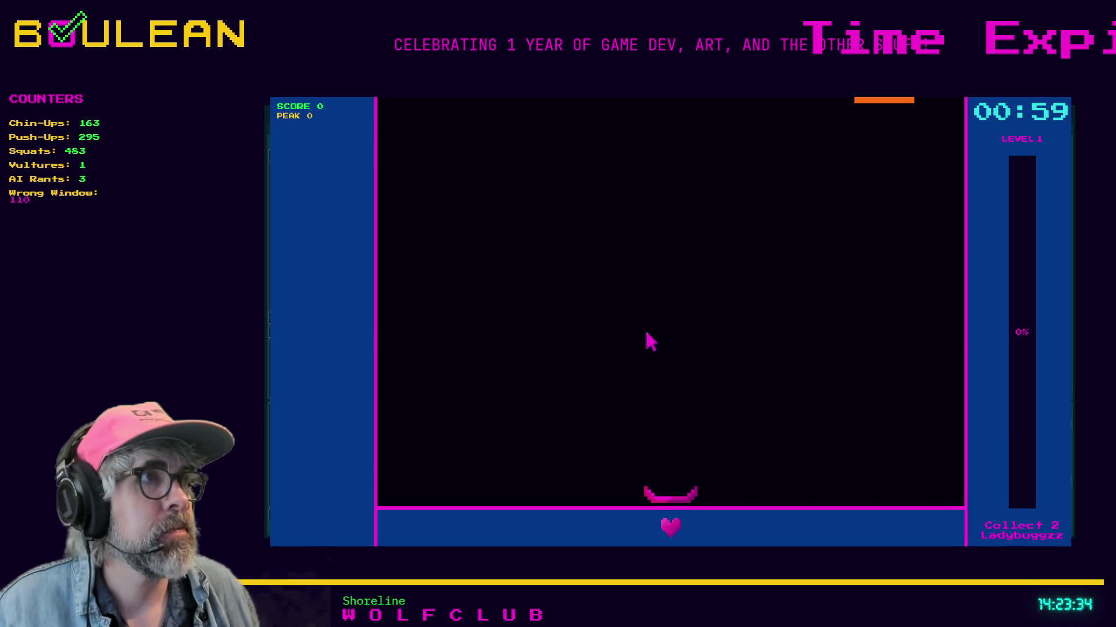
pyautogui.press('Escape')
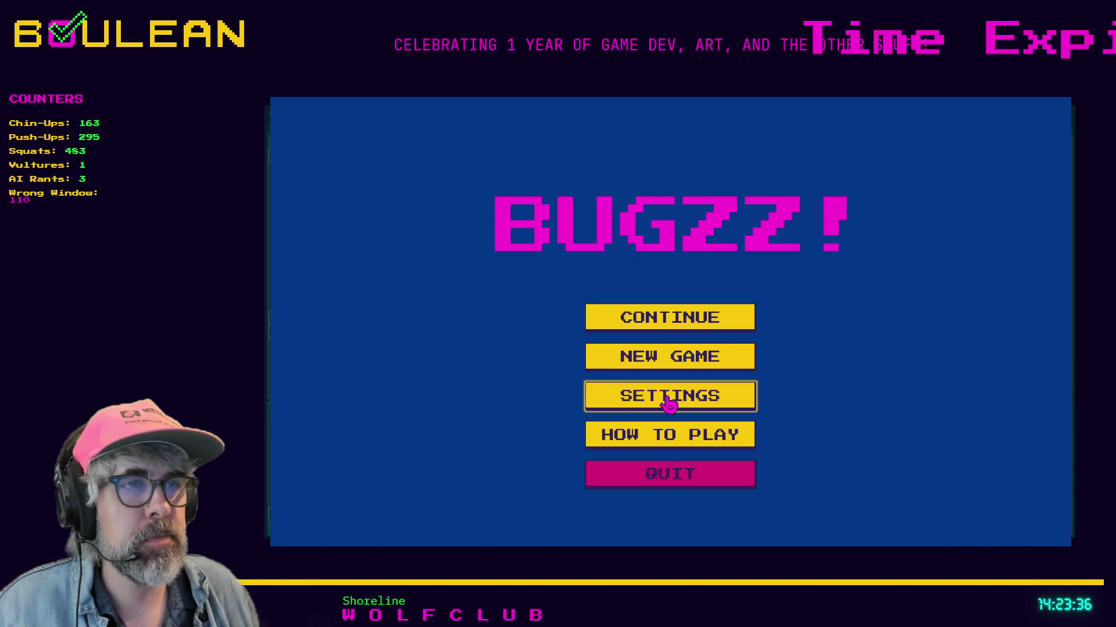
pyautogui.click(677, 358)
pyautogui.press('Escape')
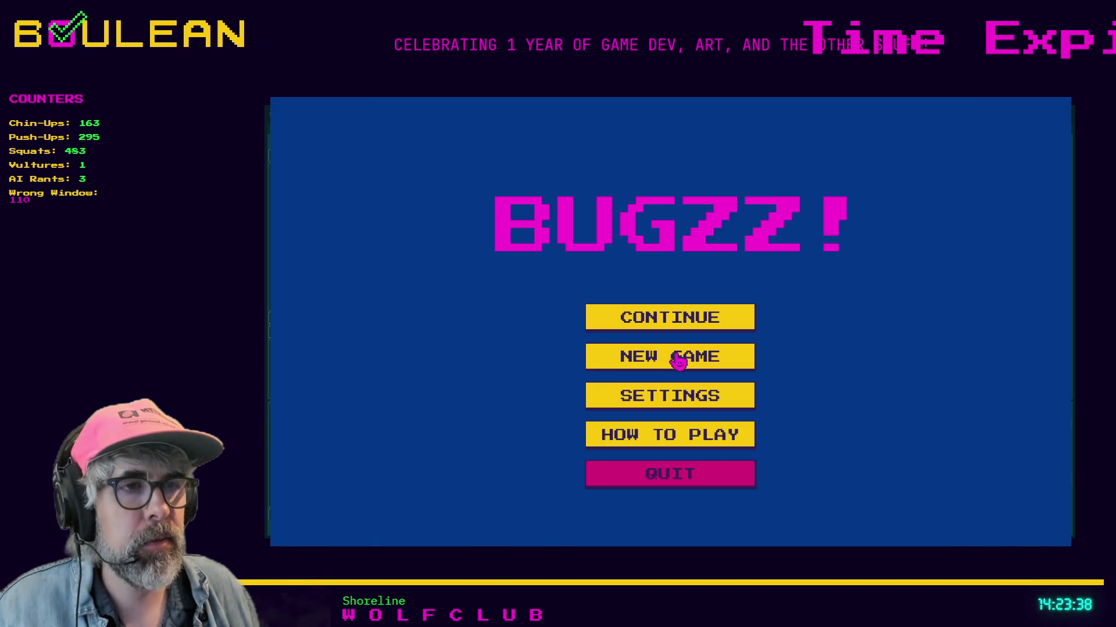
pyautogui.click(668, 440)
pyautogui.click(655, 505)
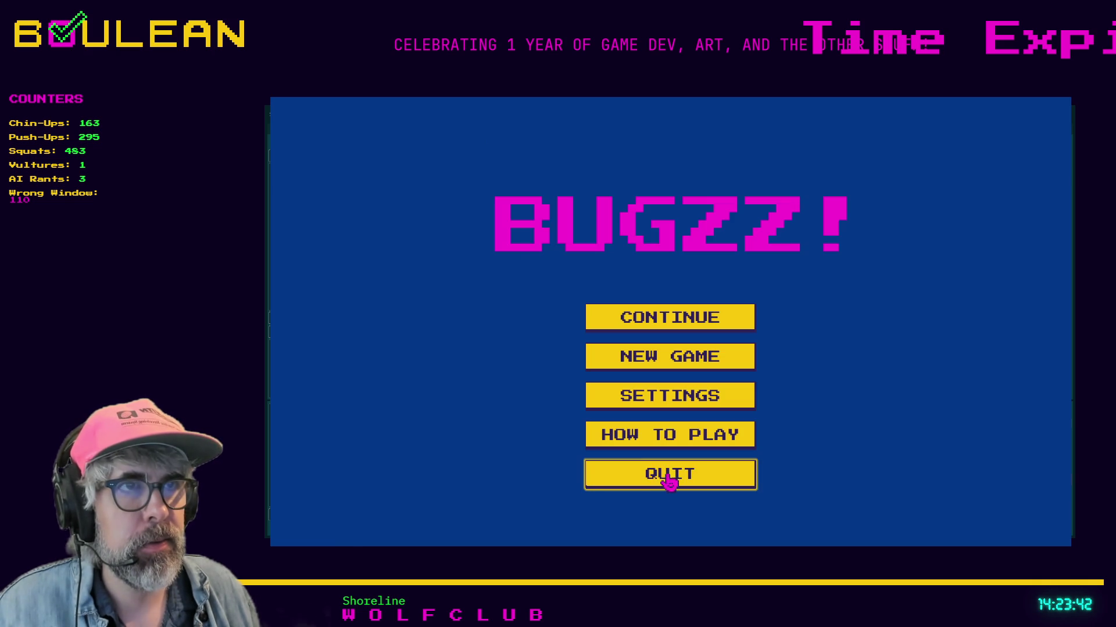
pyautogui.click(669, 481)
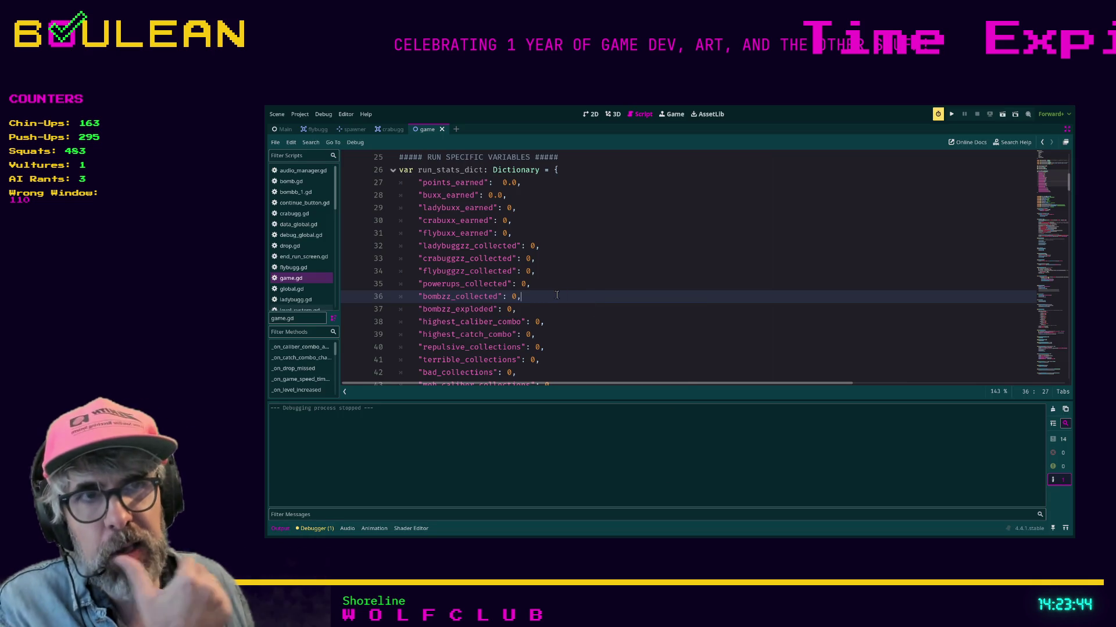
pyautogui.scroll(4, 555, 295)
pyautogui.scroll(-2, 547, 295)
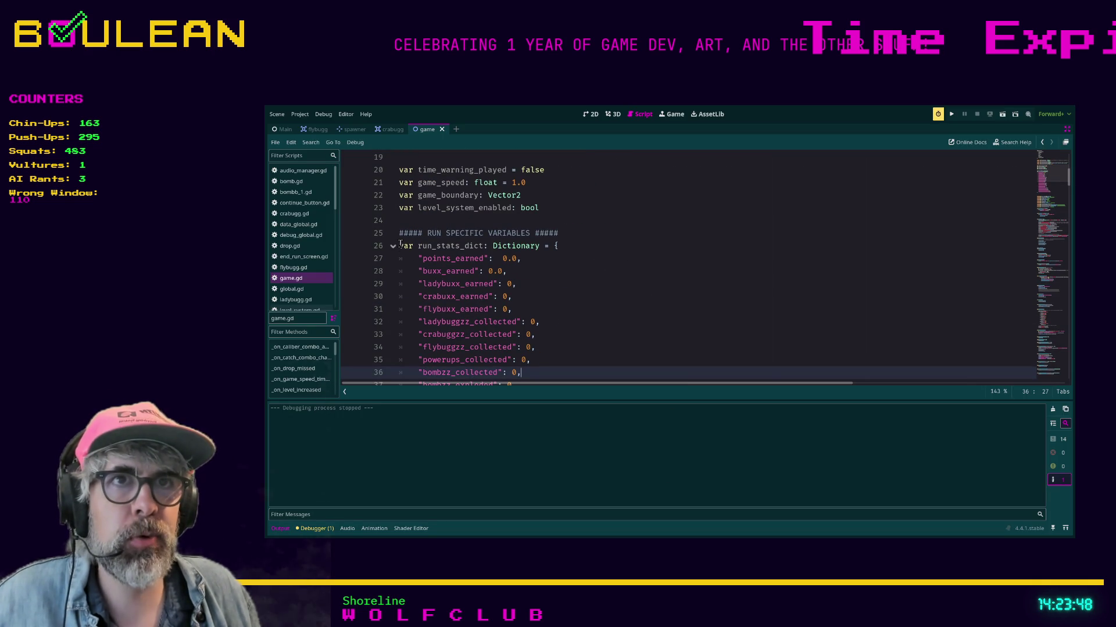
pyautogui.moveTo(400, 245)
pyautogui.mouseDown()
pyautogui.moveTo(499, 247)
pyautogui.moveTo(593, 277)
pyautogui.moveTo(590, 322)
pyautogui.mouseUp()
pyautogui.scroll(-2, 593, 278)
pyautogui.scroll(-3, 591, 314)
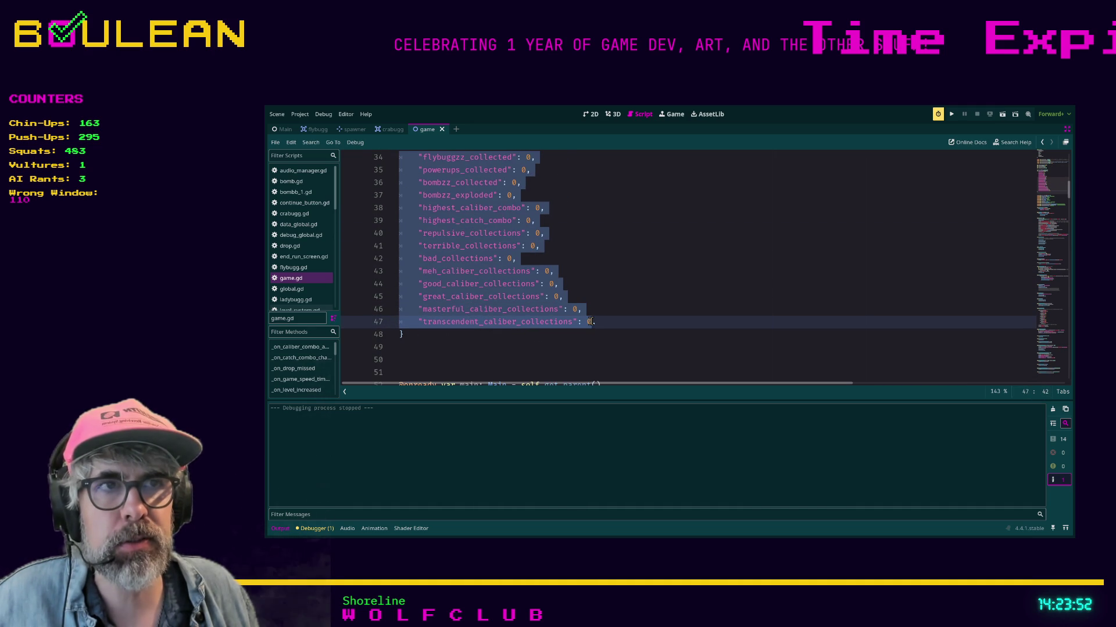
pyautogui.press('Down')
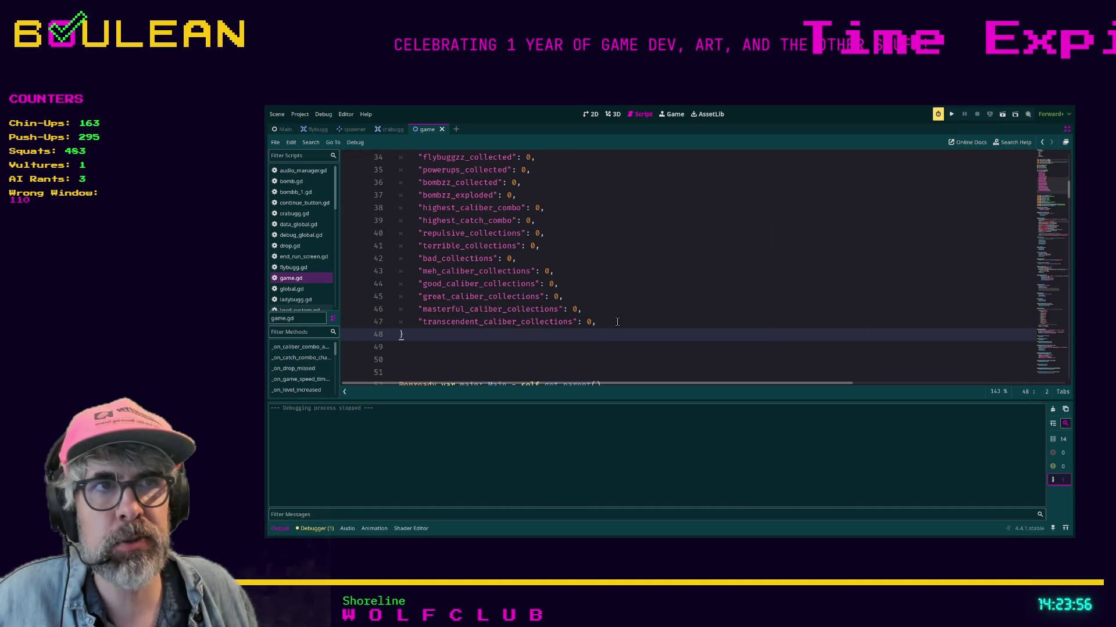
pyautogui.scroll(3, 611, 321)
pyautogui.scroll(3, 611, 322)
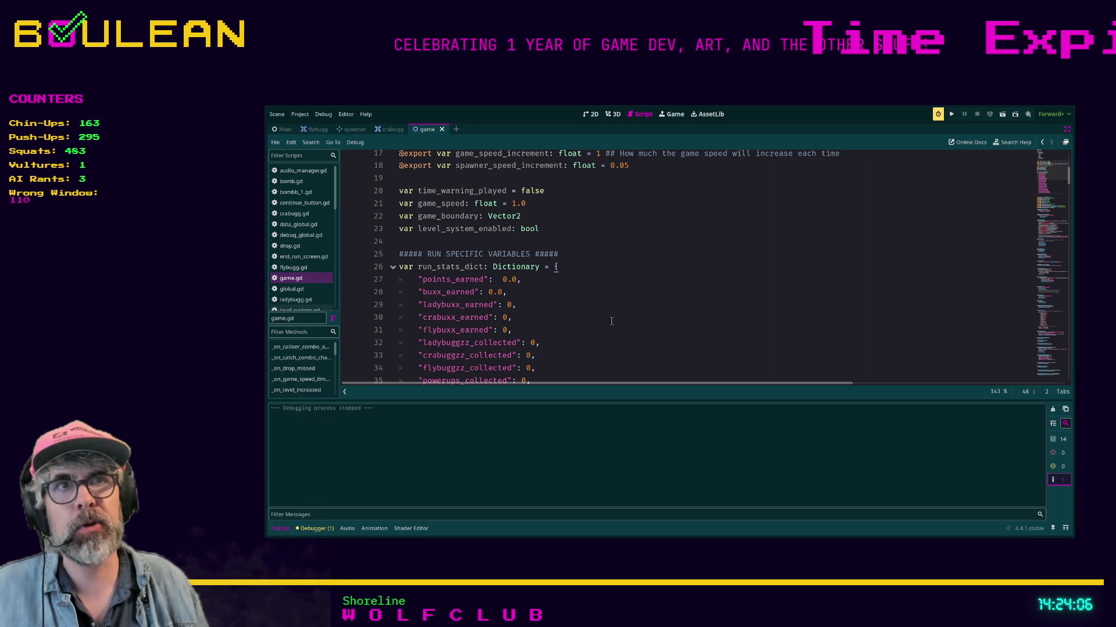
pyautogui.scroll(4, 611, 322)
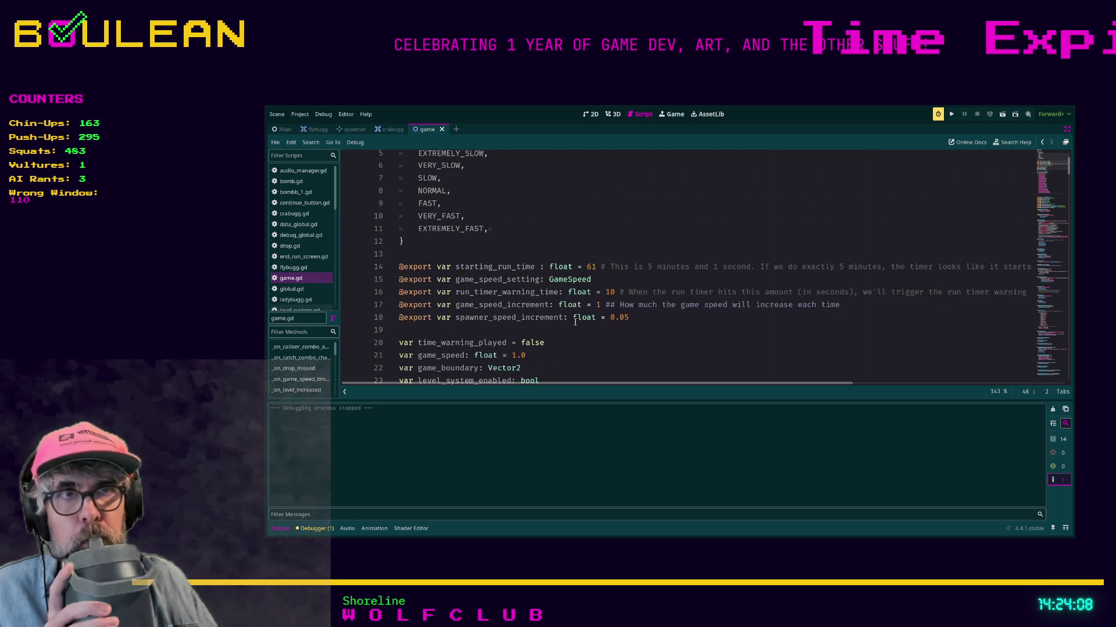
pyautogui.scroll(2, 559, 309)
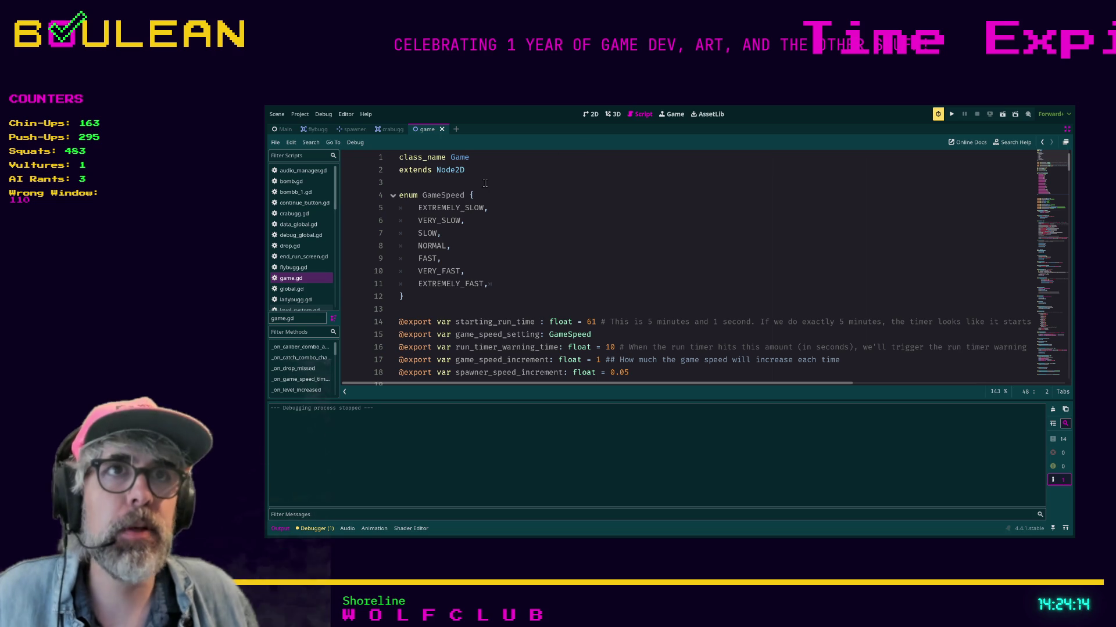
pyautogui.scroll(-1, 493, 203)
pyautogui.scroll(1, 494, 209)
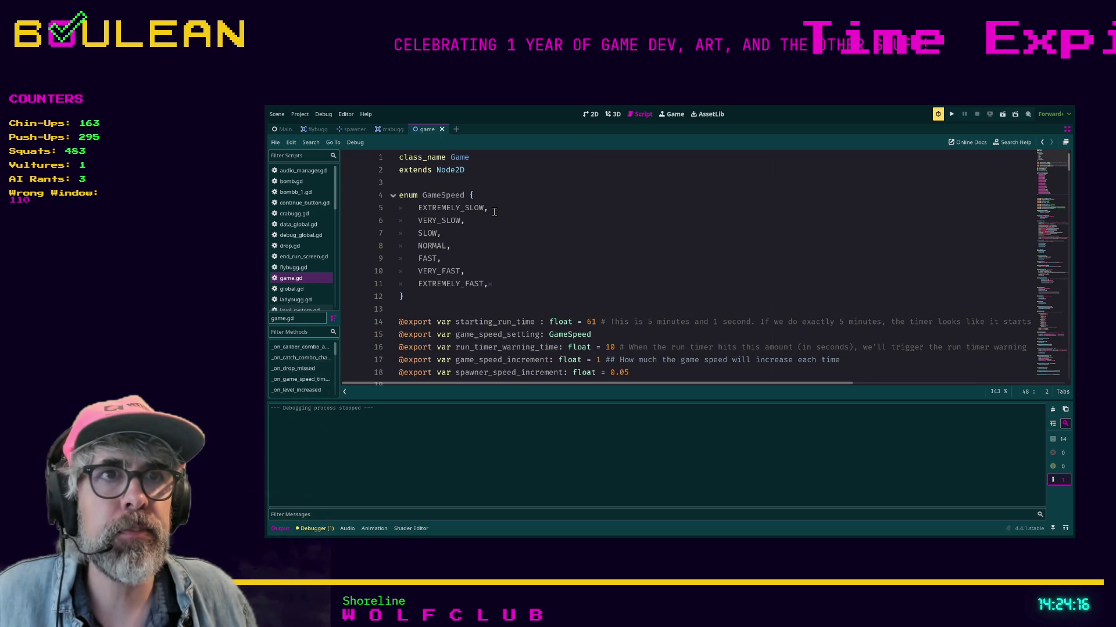
pyautogui.scroll(-1, 494, 212)
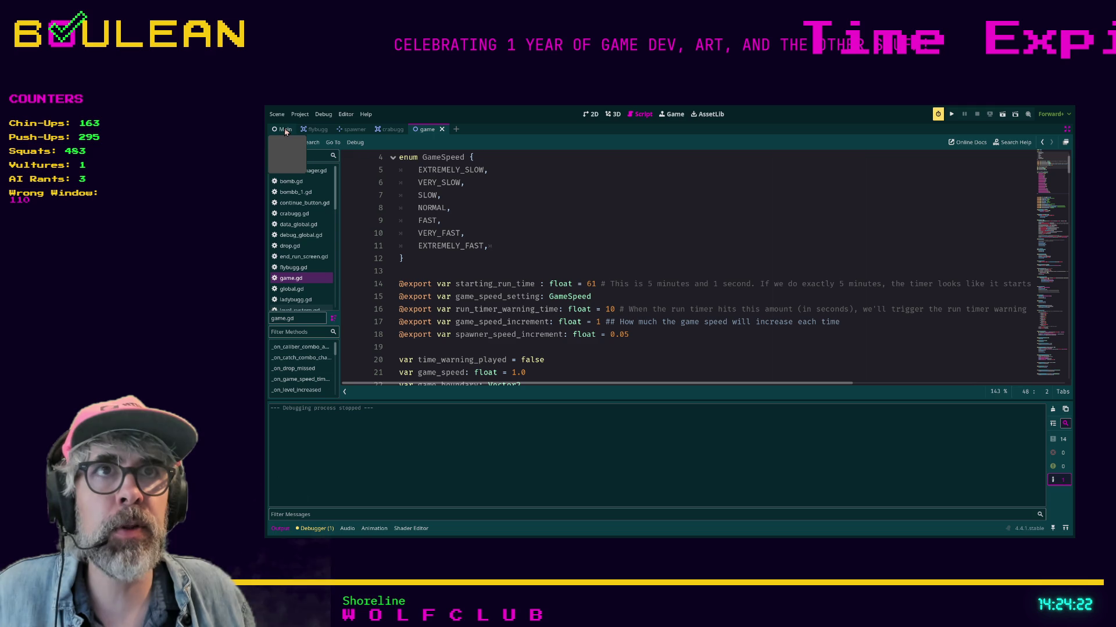
# Set the Game node's Game Speed Setting to Very Fast in the 2D view, then save and run.
pyautogui.click(598, 114)
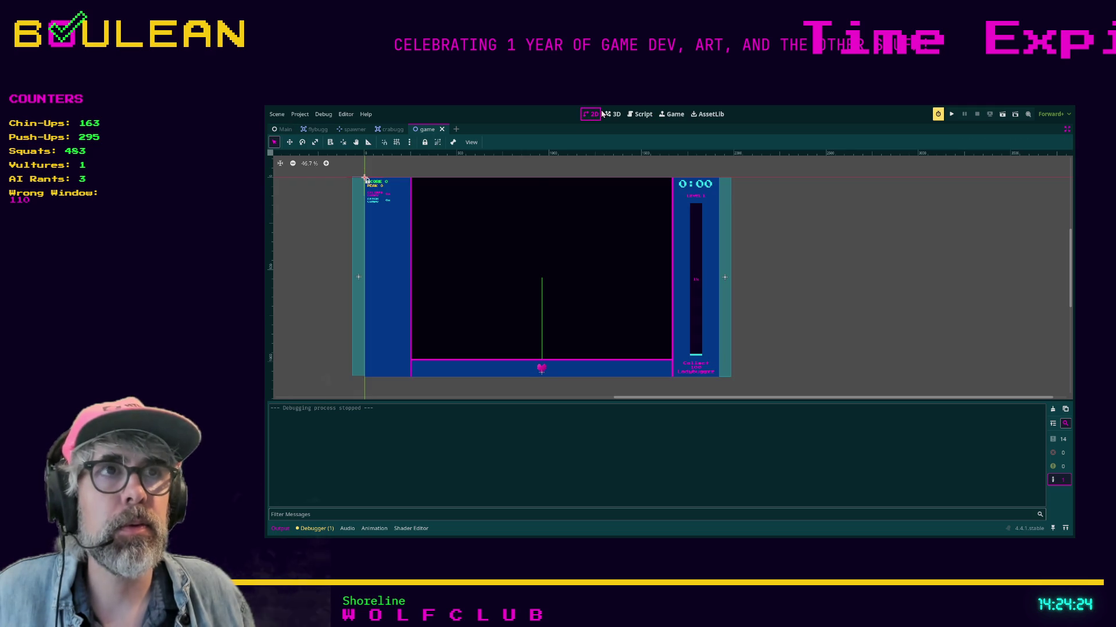
pyautogui.hotkey('ctrl', 'shift', 'F11')
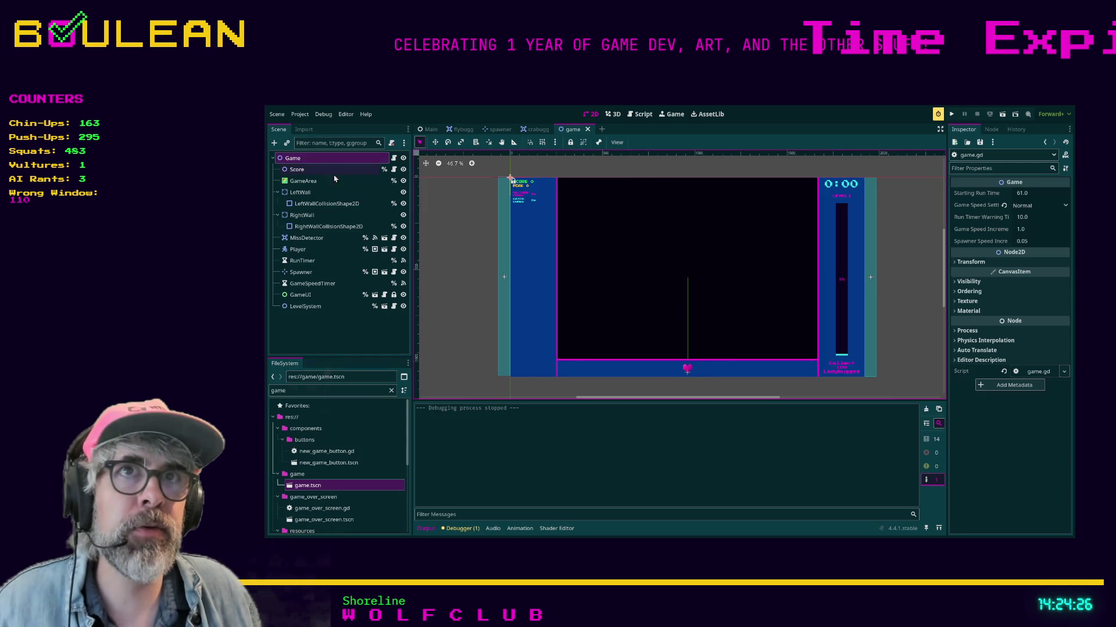
pyautogui.click(327, 159)
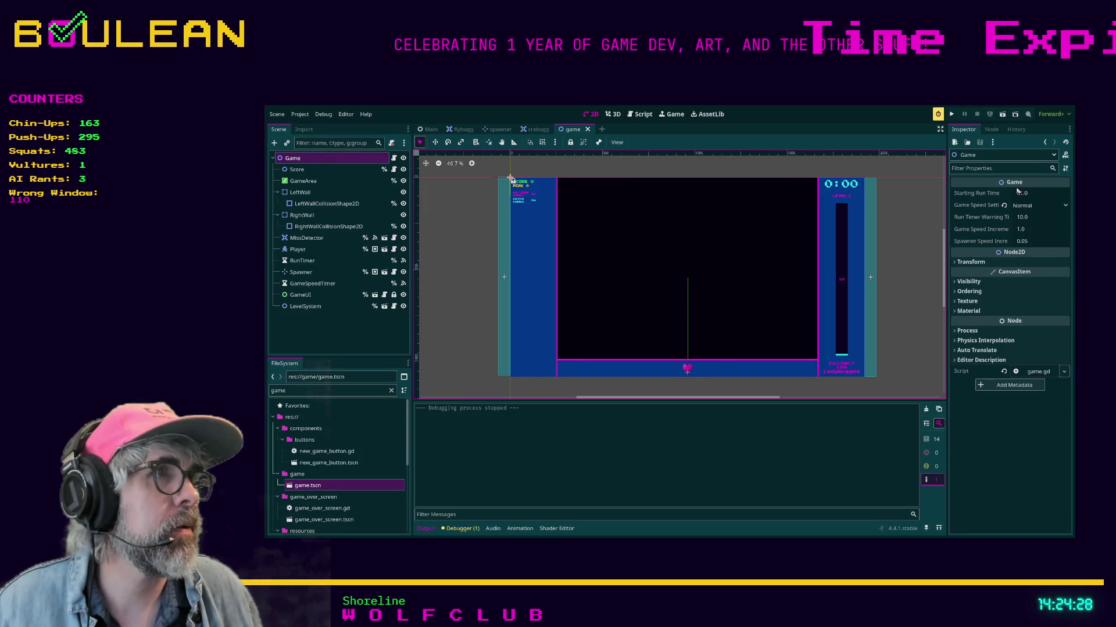
pyautogui.click(1038, 206)
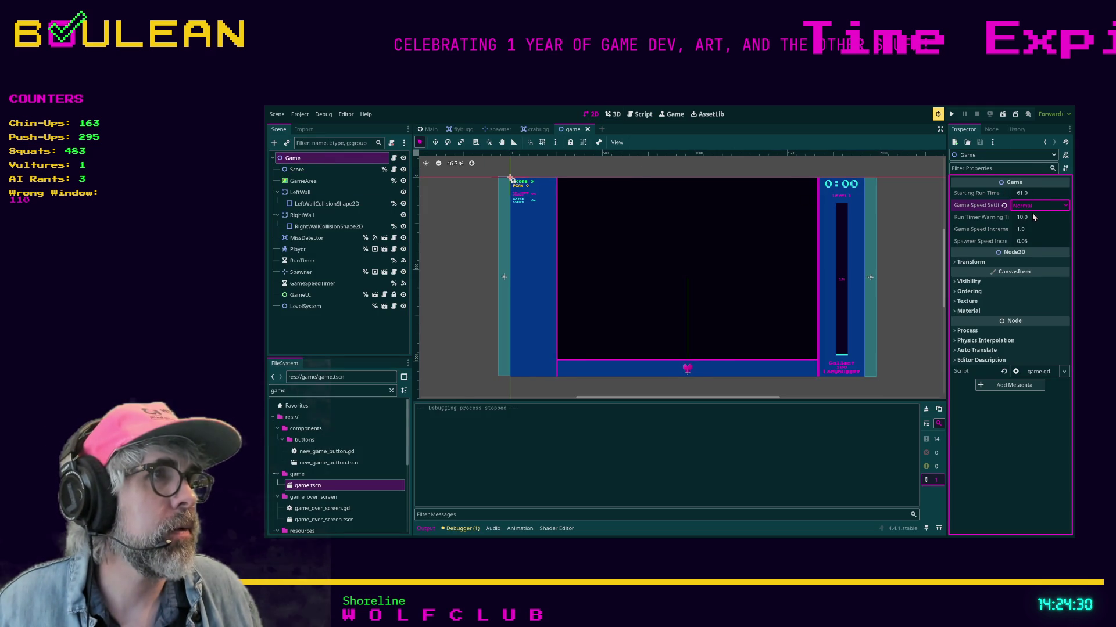
pyautogui.hotkey('ctrl', 's')
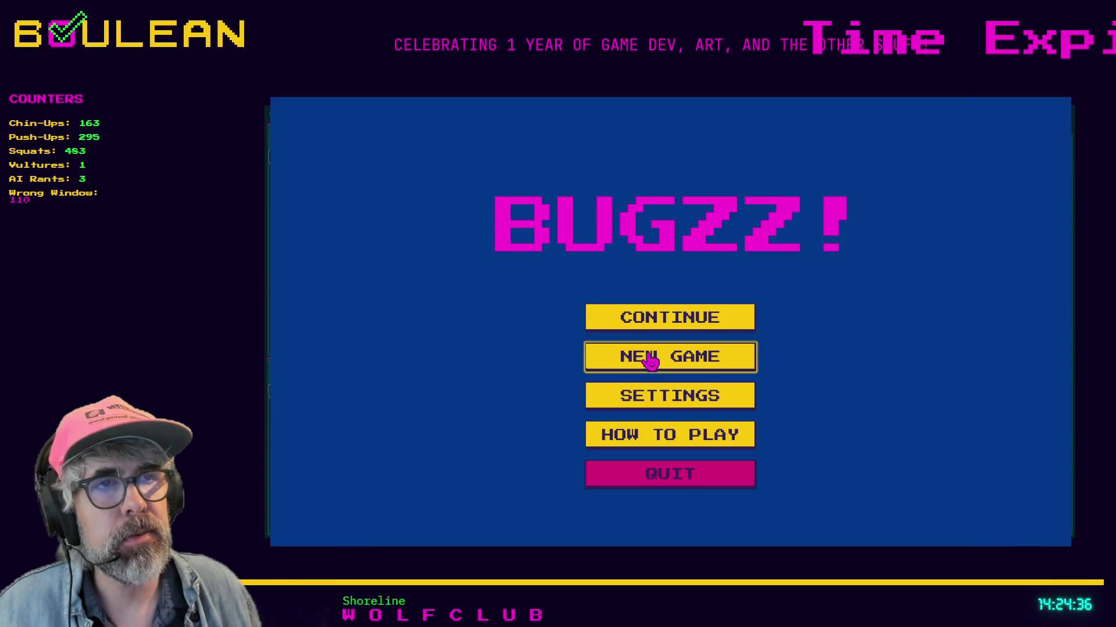
# Start a new BUGZZ! round, catch ladybugs up to level 4 with score 26.75, then pause.
pyautogui.click(652, 359)
pyautogui.press('Right')
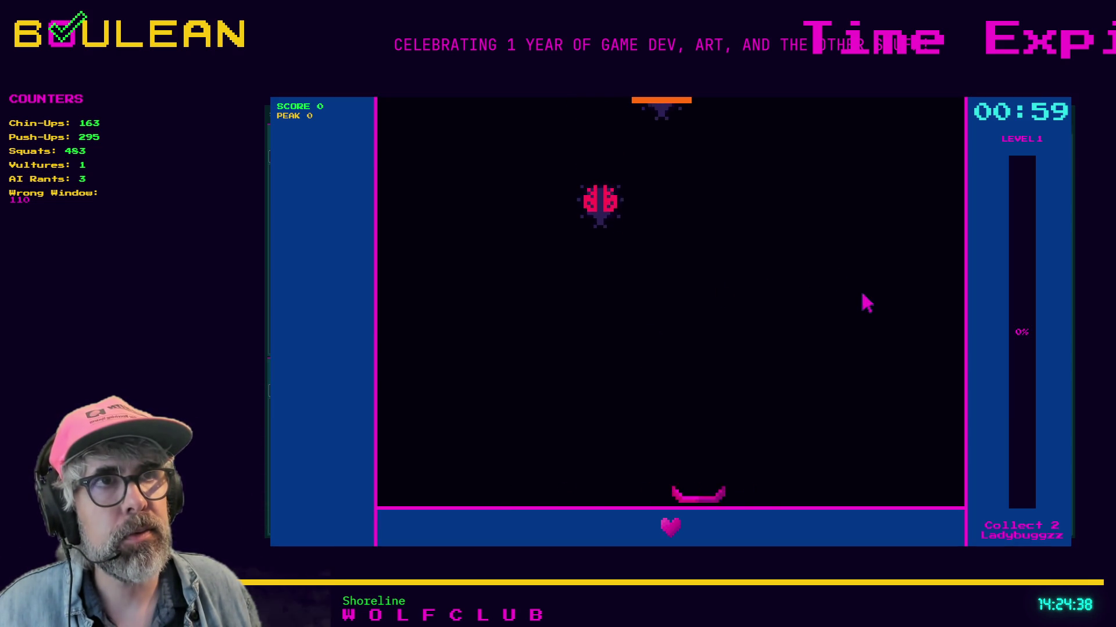
pyautogui.press('Left')
pyautogui.press('Right')
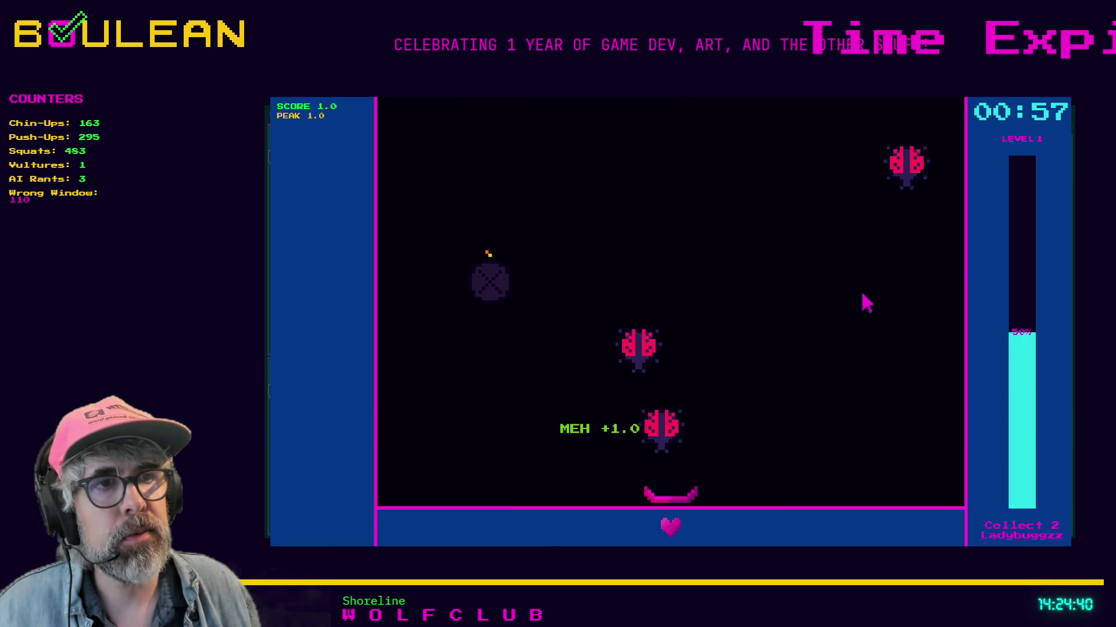
pyautogui.press('Left')
pyautogui.press('Right')
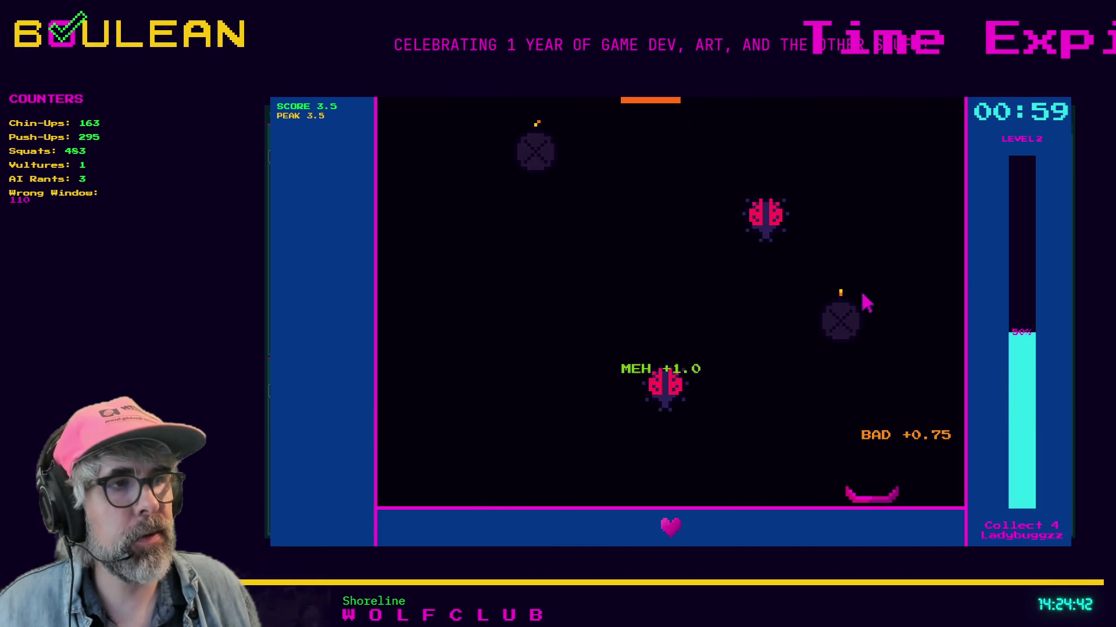
pyautogui.press('Left')
pyautogui.press('Right')
pyautogui.press('Left')
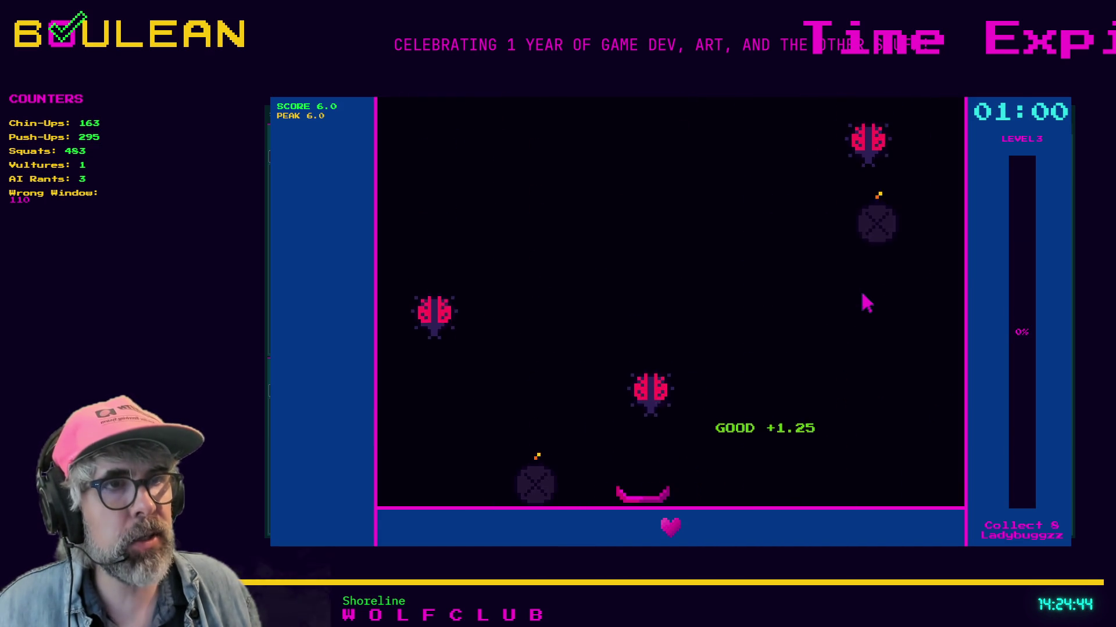
pyautogui.press('Left')
pyautogui.press('Right')
pyautogui.press('Right')
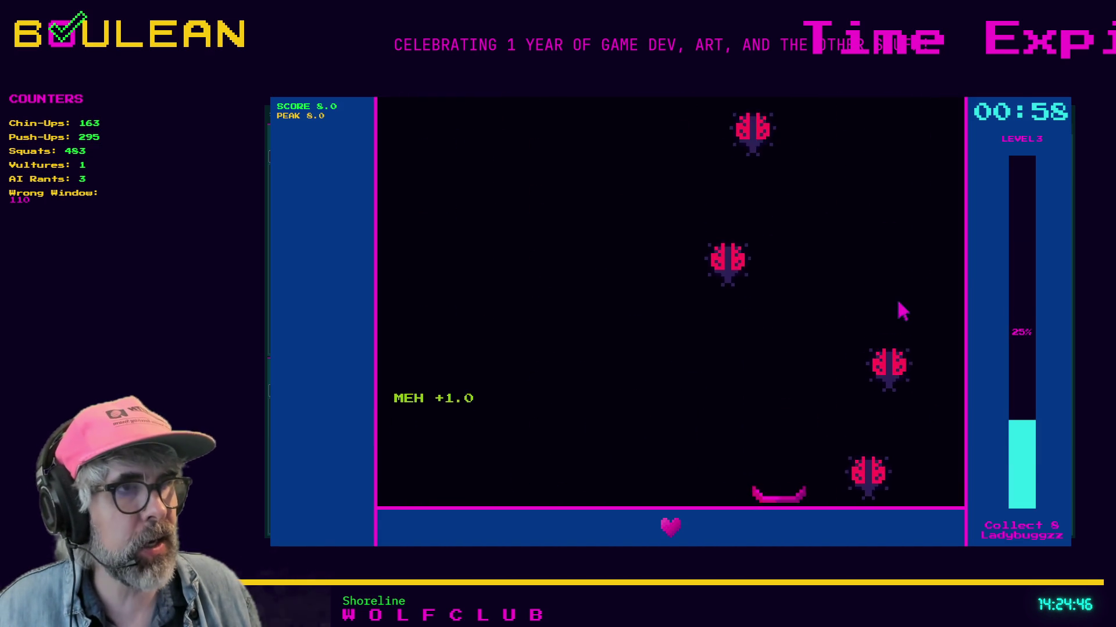
pyautogui.press('Left')
pyautogui.press('Right')
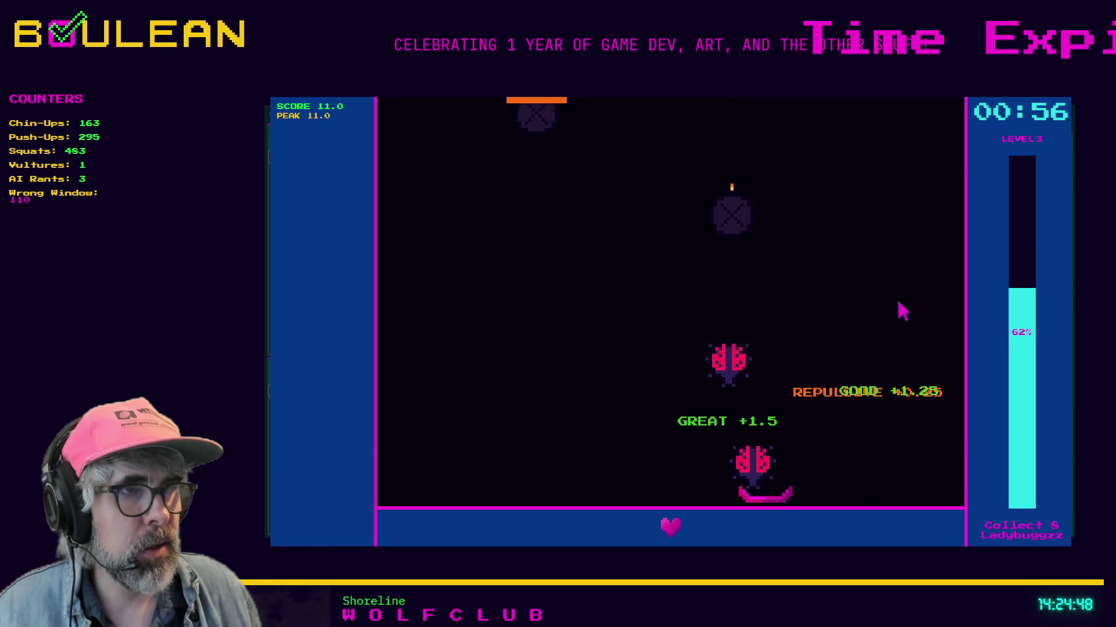
pyautogui.press('Left')
pyautogui.press('Right')
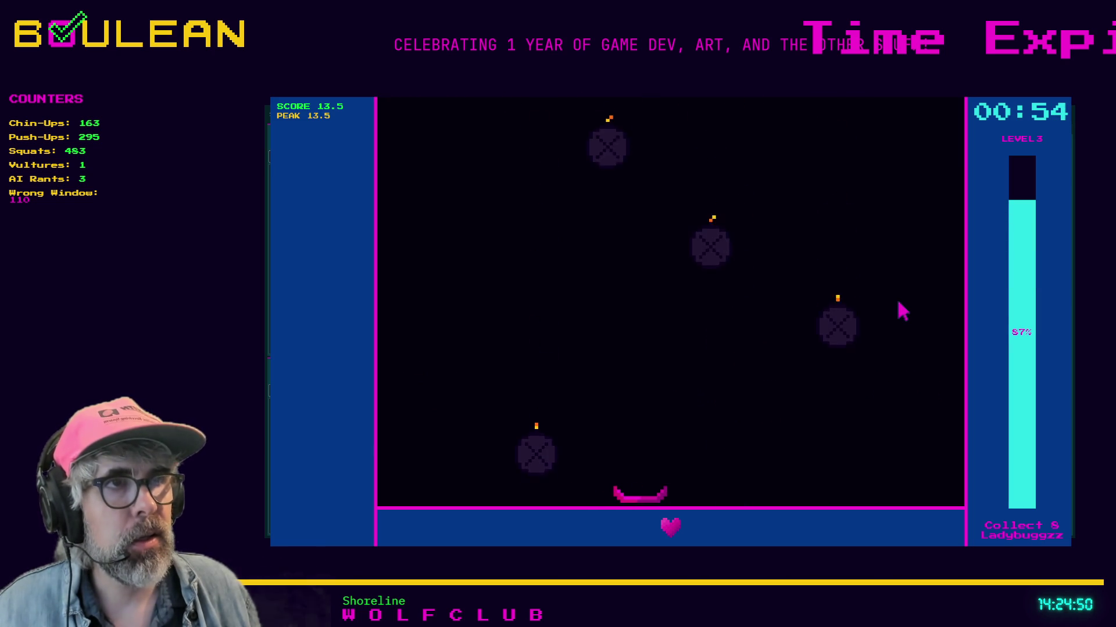
pyautogui.press('Left')
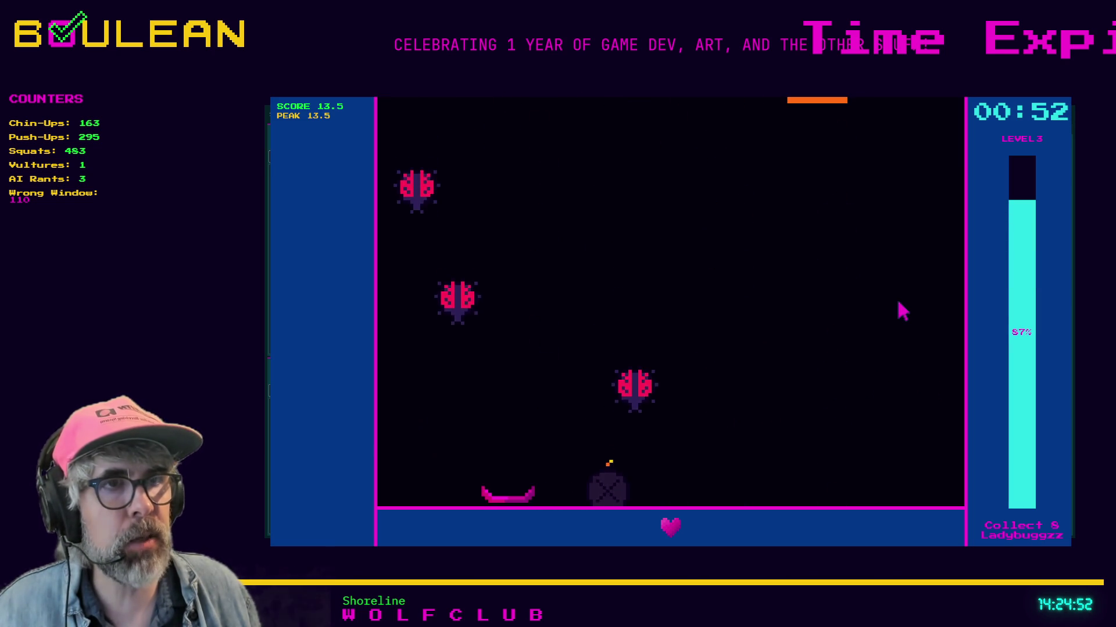
pyautogui.press('Right')
pyautogui.press('Left')
pyautogui.press('Right')
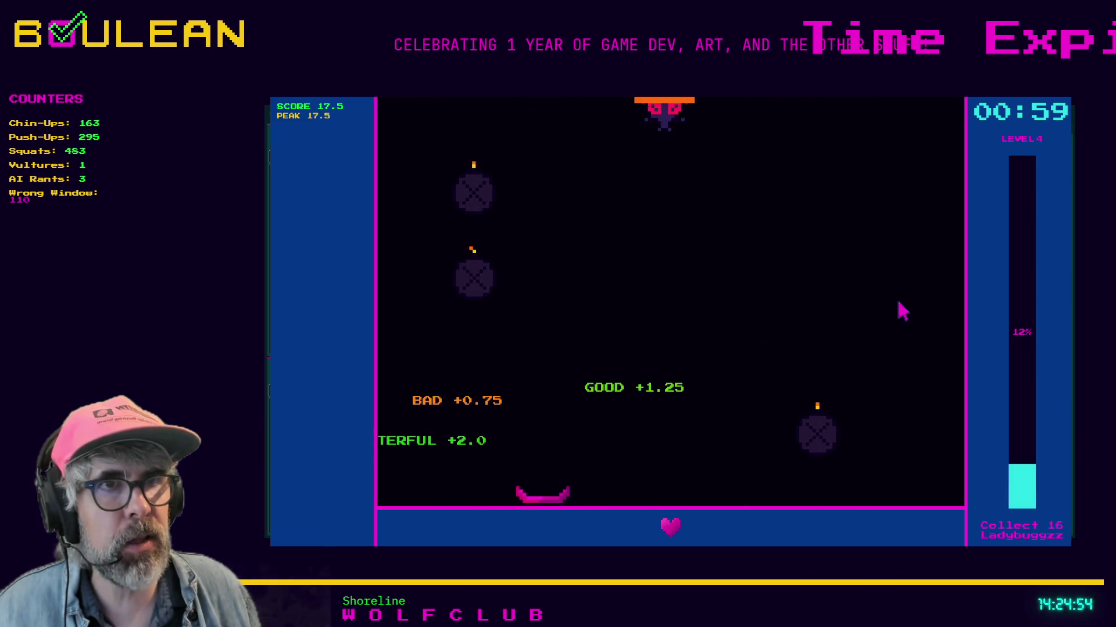
pyautogui.press('Left')
pyautogui.press('Right')
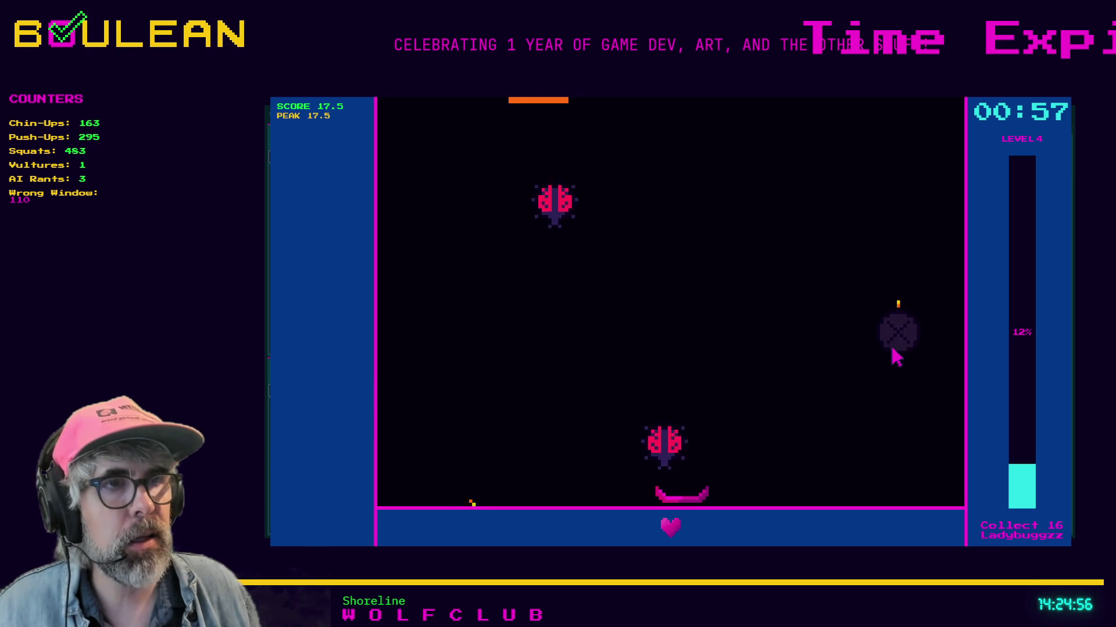
pyautogui.press('Left')
pyautogui.press('Right')
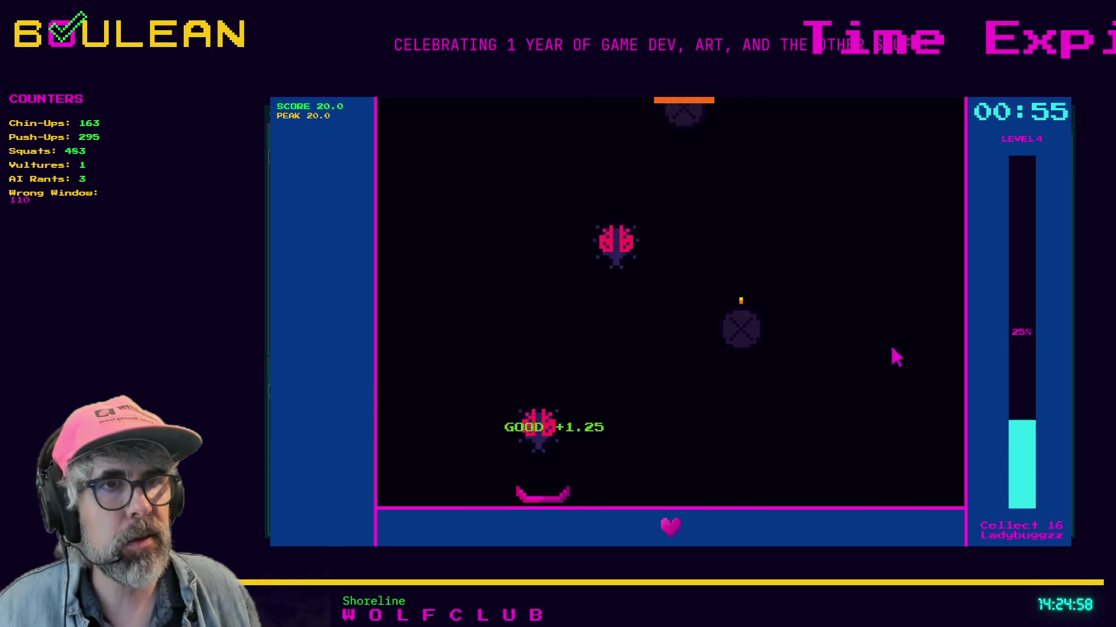
pyautogui.press('Right')
pyautogui.press('Left')
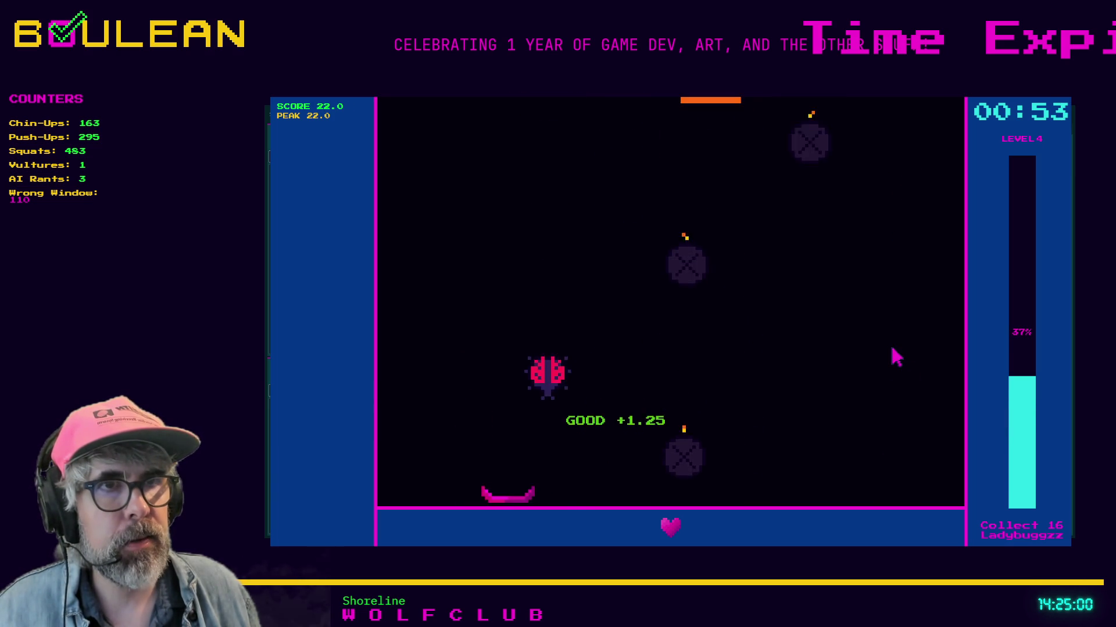
pyautogui.press('Right')
pyautogui.press('Left')
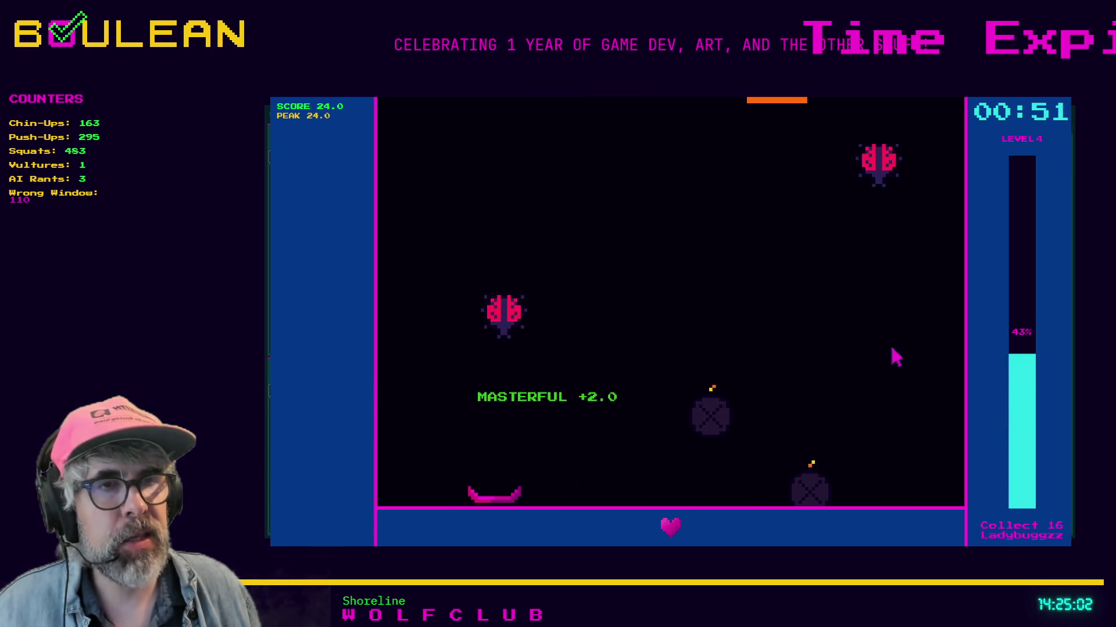
pyautogui.press('Right')
pyautogui.press('Right')
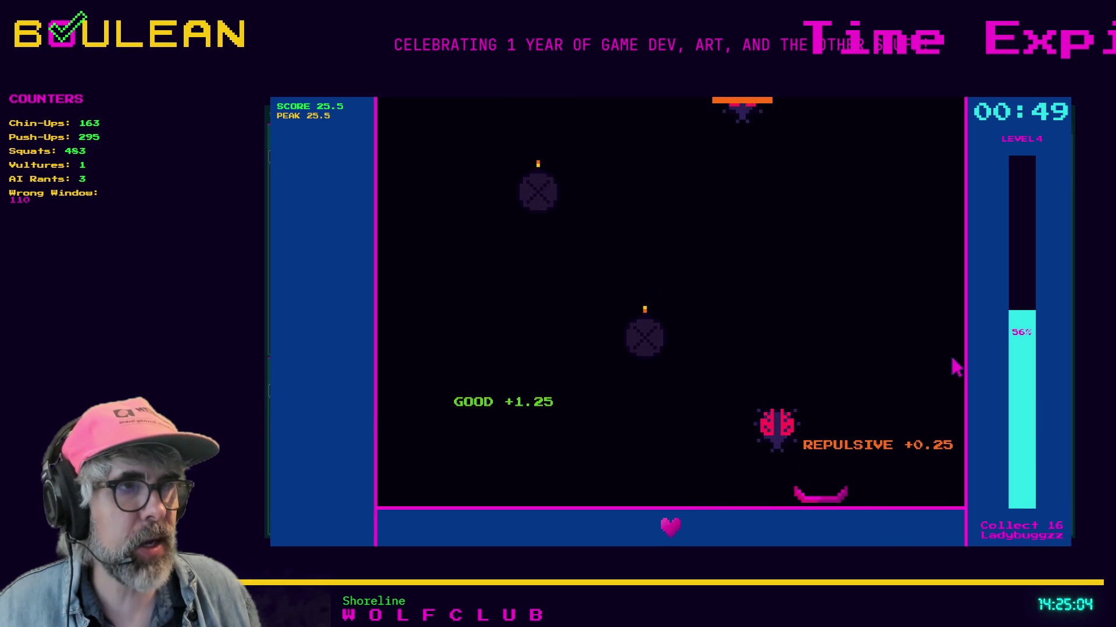
pyautogui.press('Left')
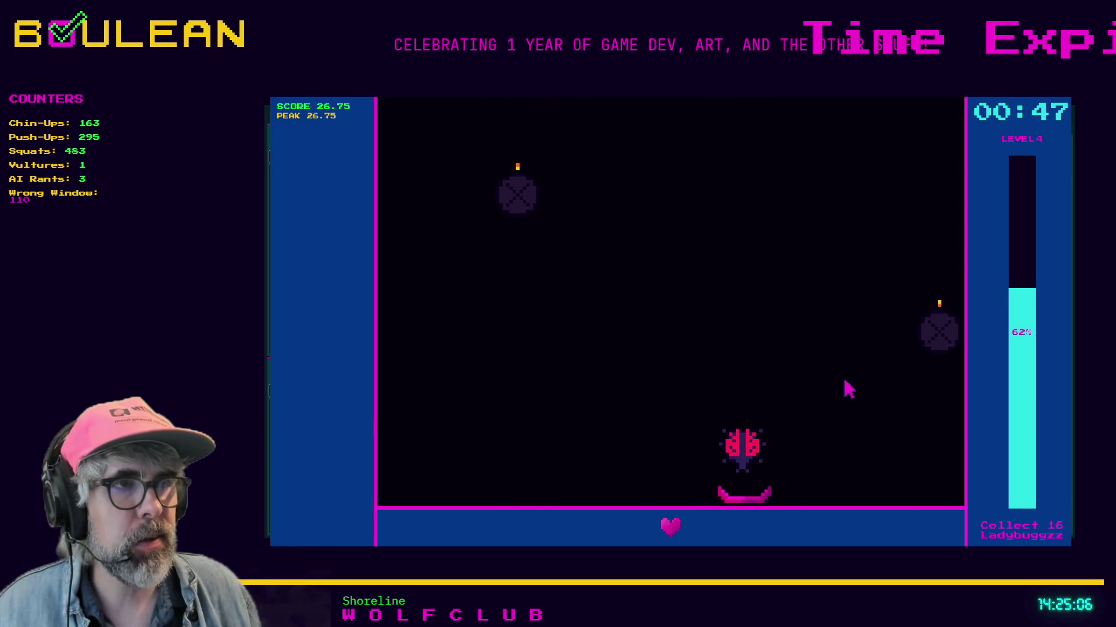
pyautogui.press('Left')
pyautogui.press('Escape')
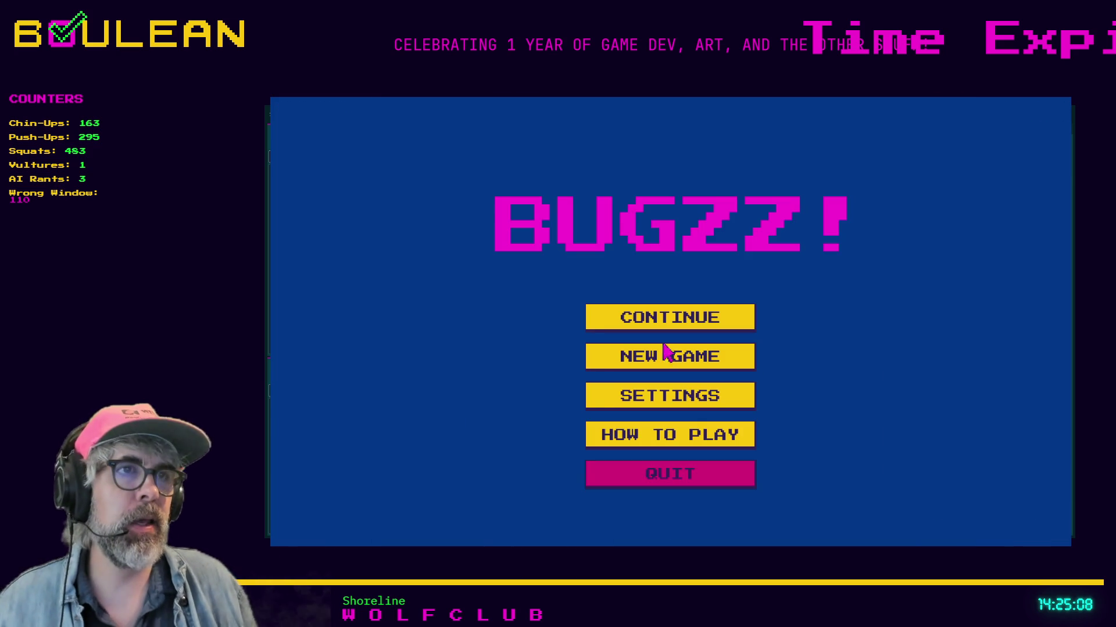
# Quit the BUGZZ! playtest and read through game.gd from its first line.
pyautogui.click(727, 473)
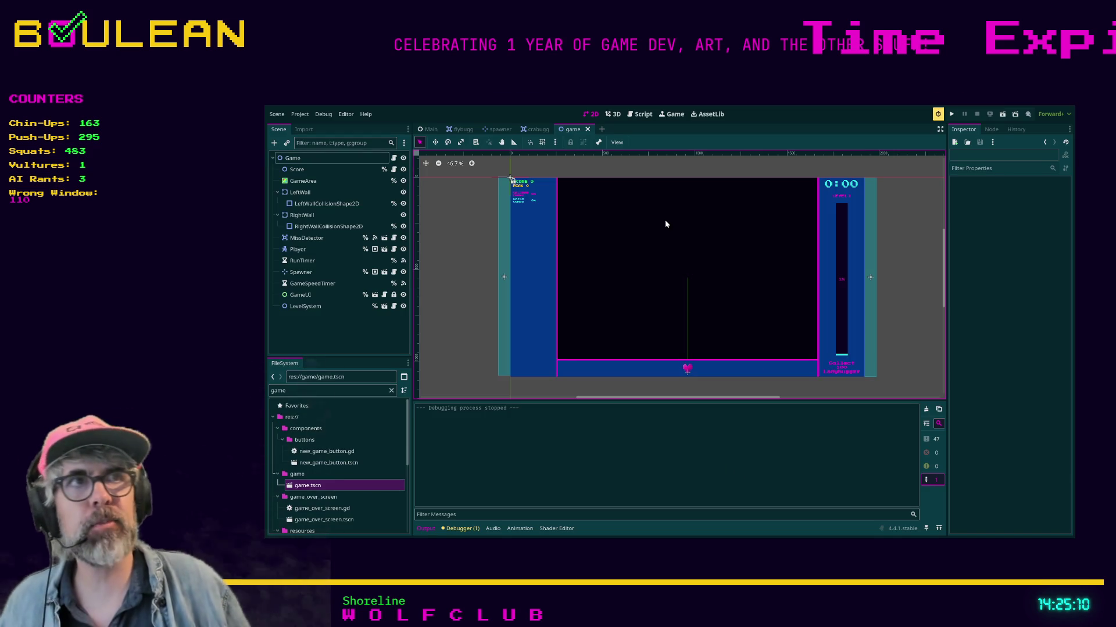
pyautogui.click(639, 117)
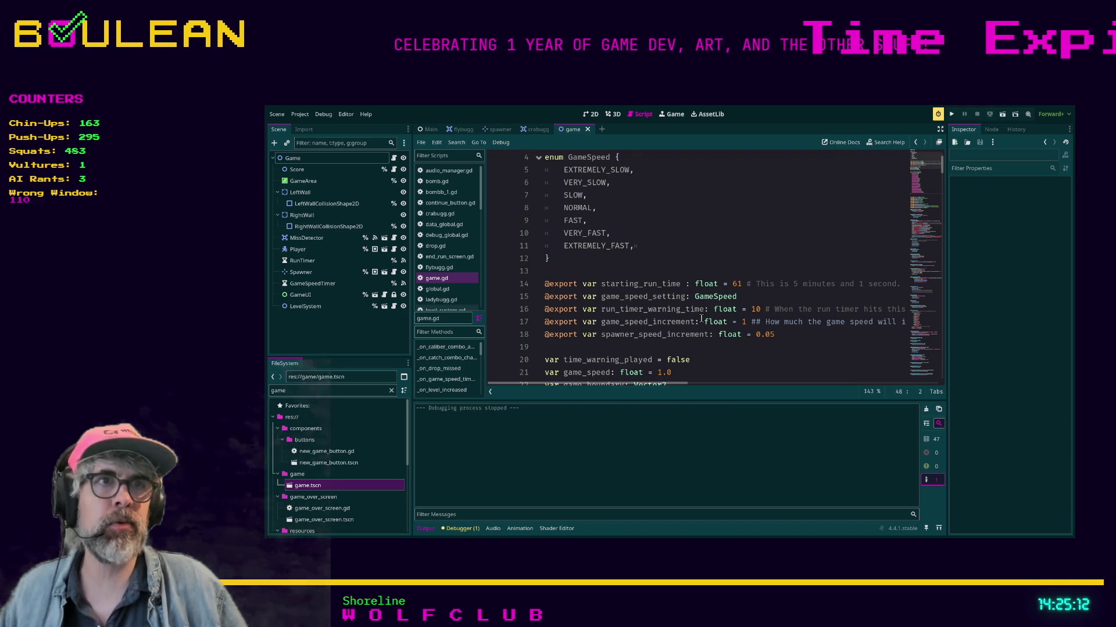
pyautogui.scroll(-3, 685, 330)
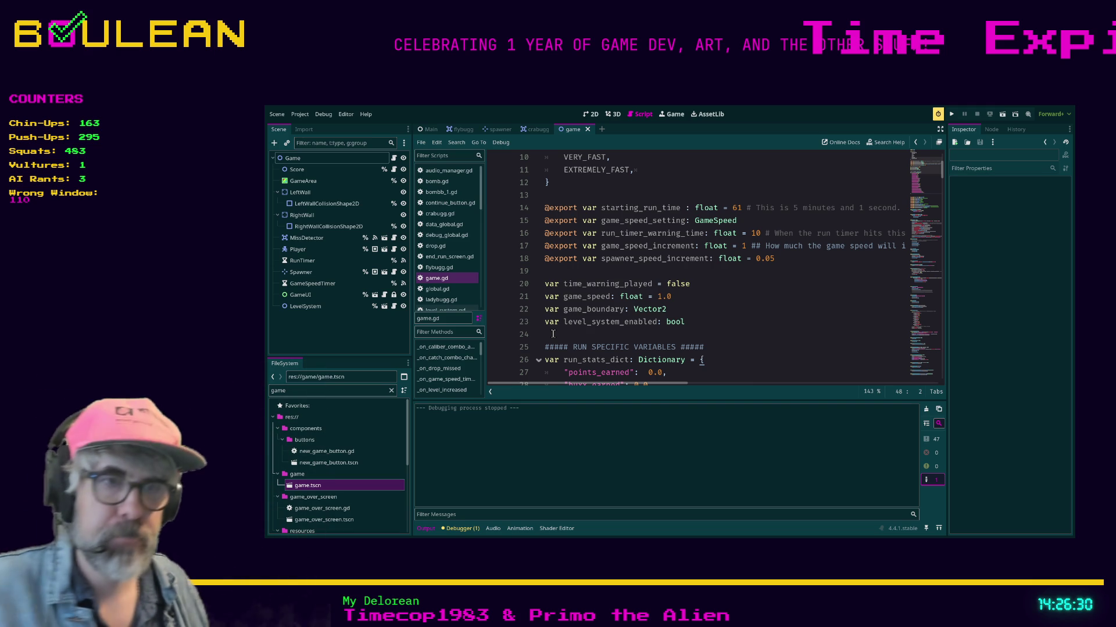
pyautogui.scroll(3, 734, 278)
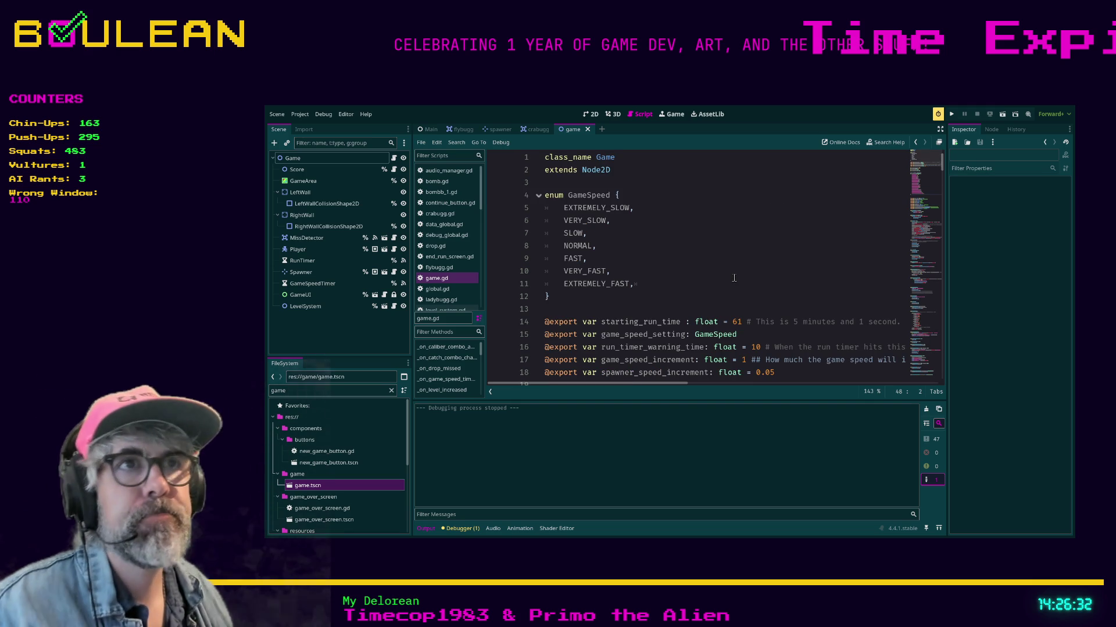
pyautogui.click(315, 391)
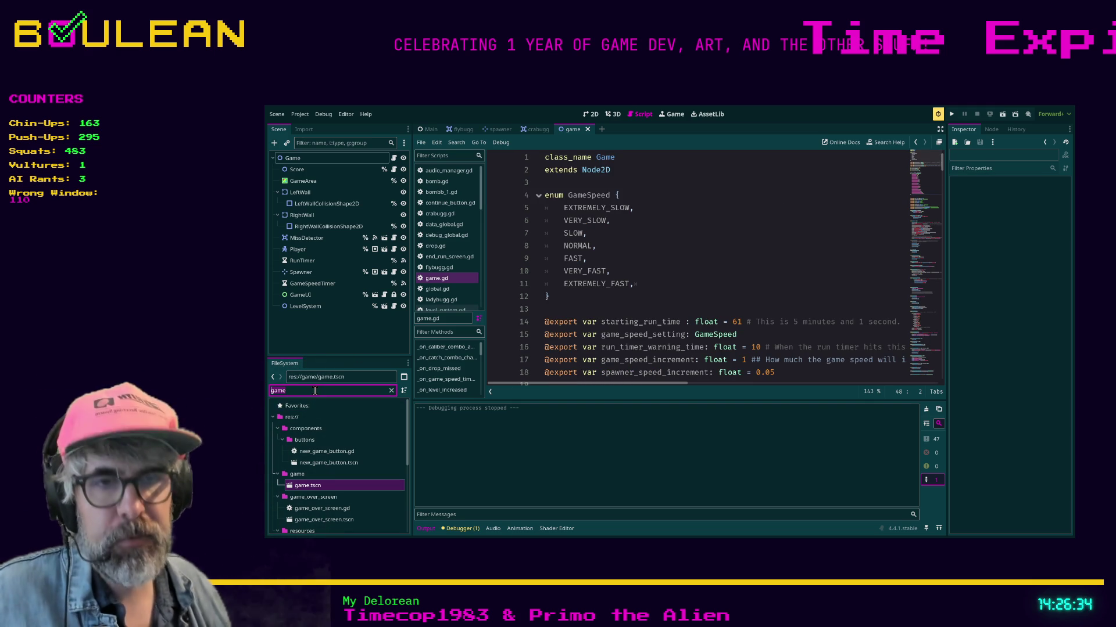
# Filter the FileSystem dock for 'main' and open main.gd.
pyautogui.hotkey('ctrl', 'a')
pyautogui.write('main')
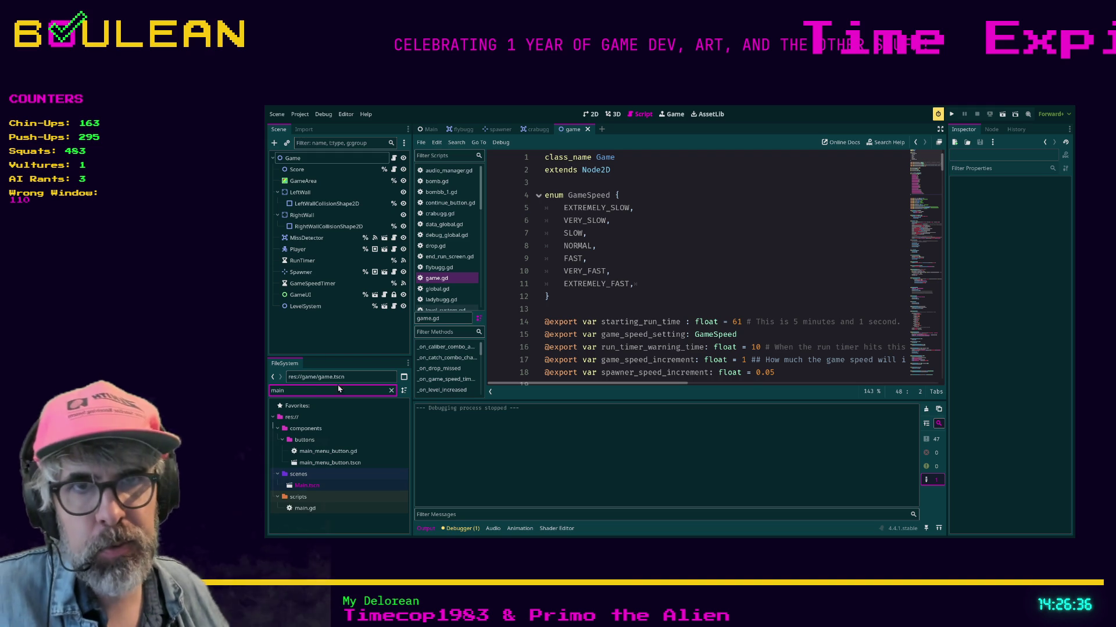
pyautogui.click(334, 511)
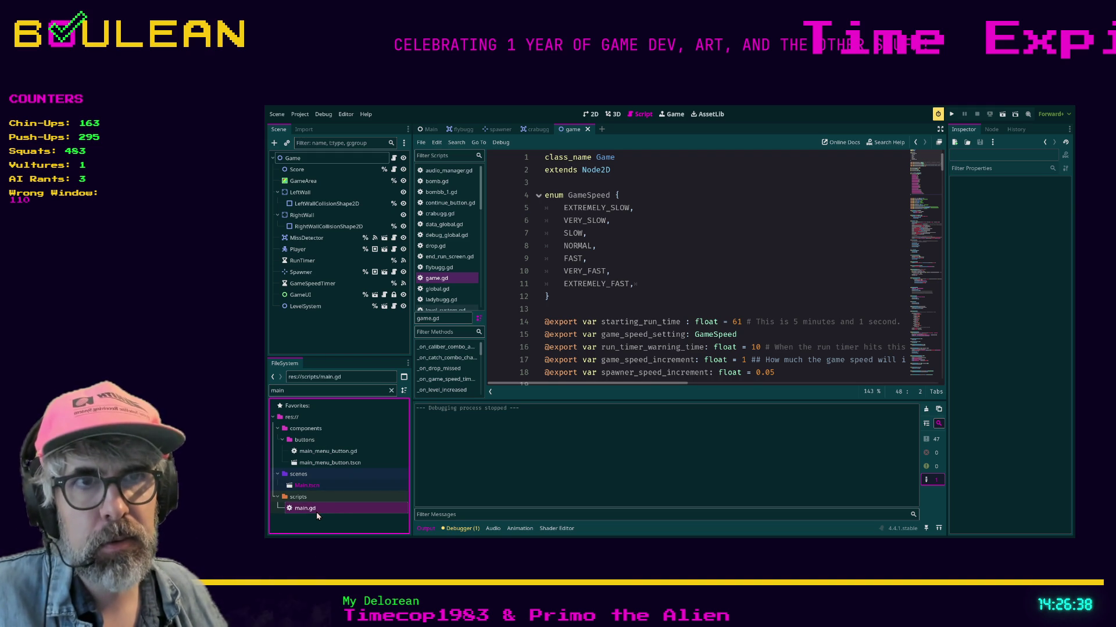
pyautogui.doubleClick(316, 511)
pyautogui.scroll(20, 764, 334)
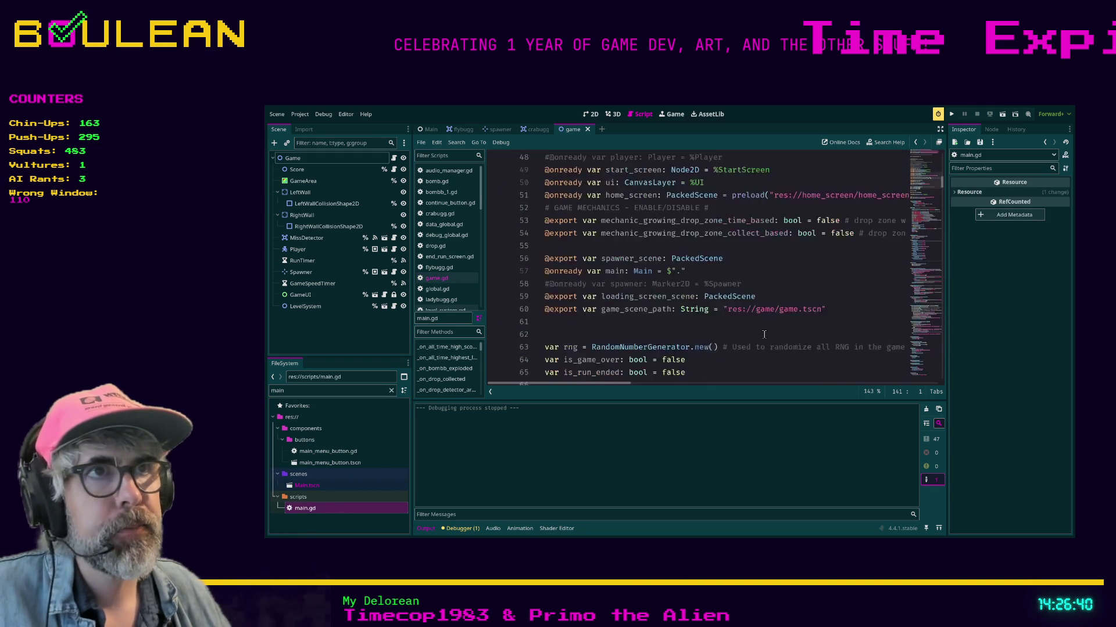
pyautogui.scroll(15, 764, 335)
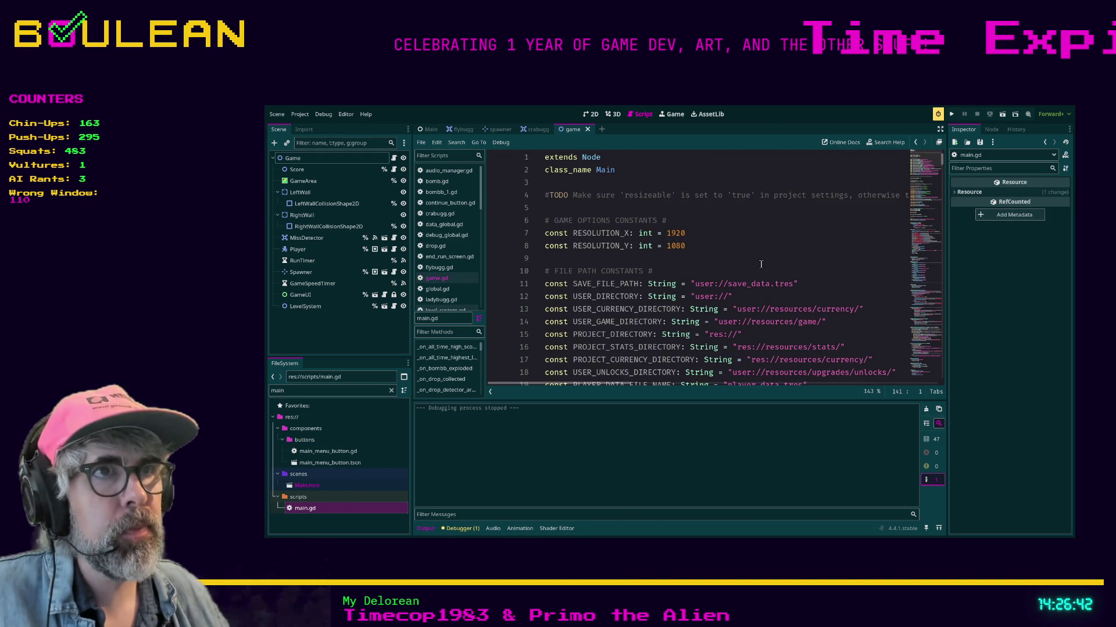
pyautogui.click(759, 260)
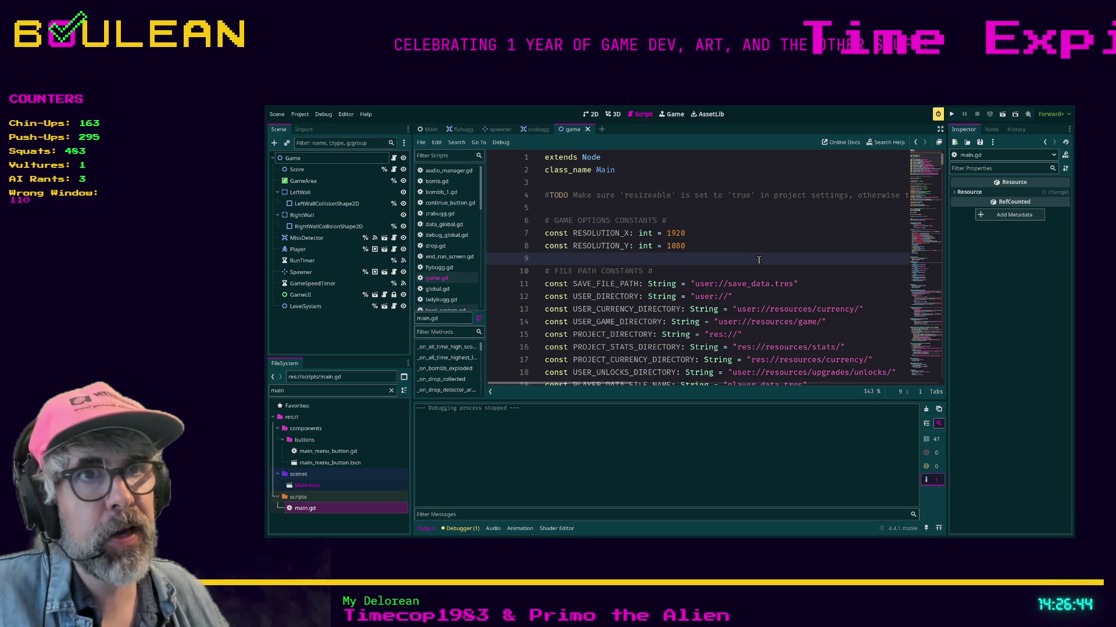
pyautogui.hotkey('ctrl', '-')
pyautogui.hotkey('ctrl', '-')
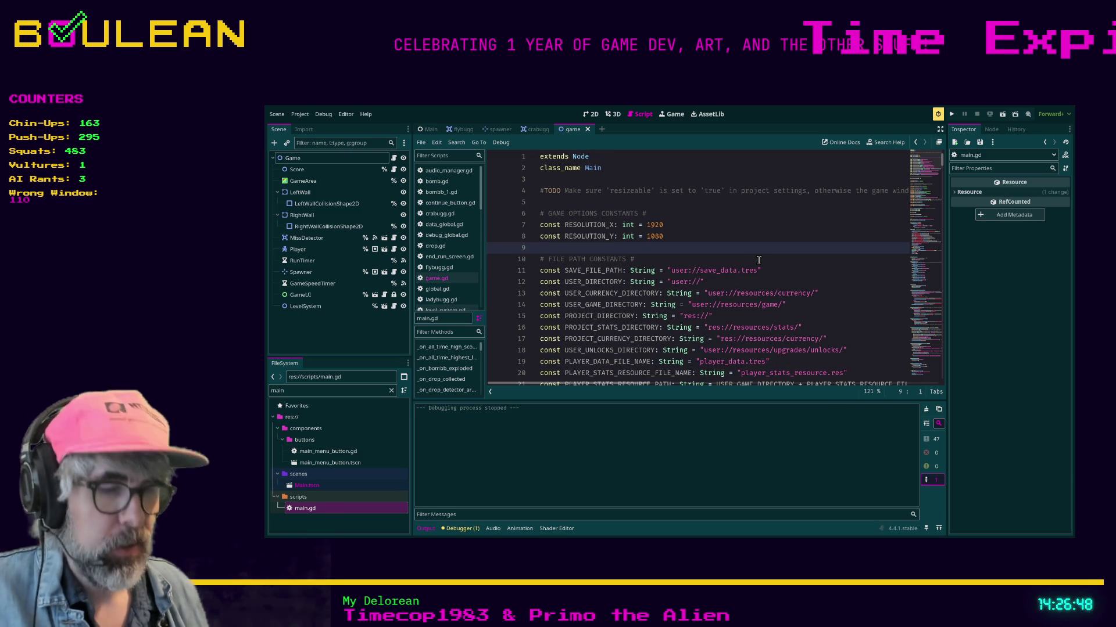
pyautogui.hotkey('ctrl', 'shift', 'F11')
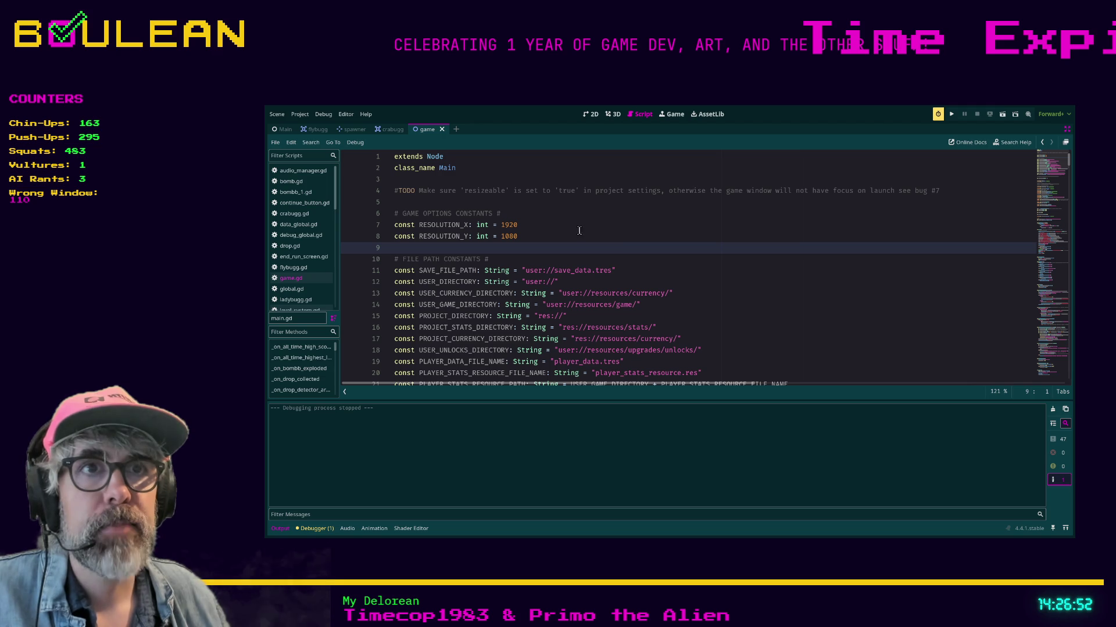
pyautogui.scroll(-2, 626, 245)
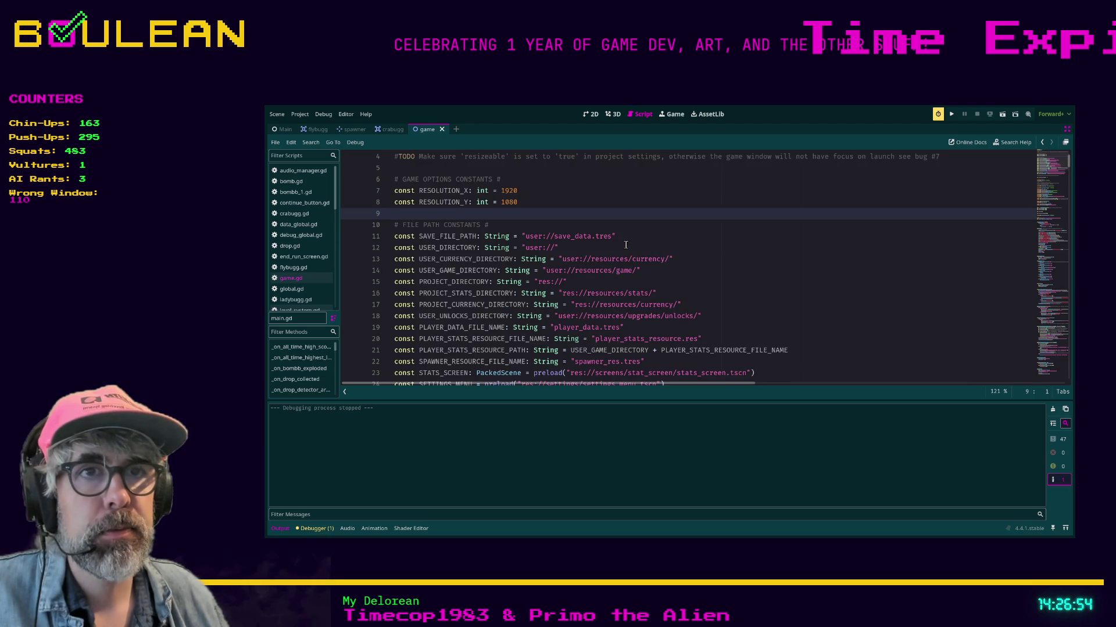
pyautogui.scroll(-2, 619, 248)
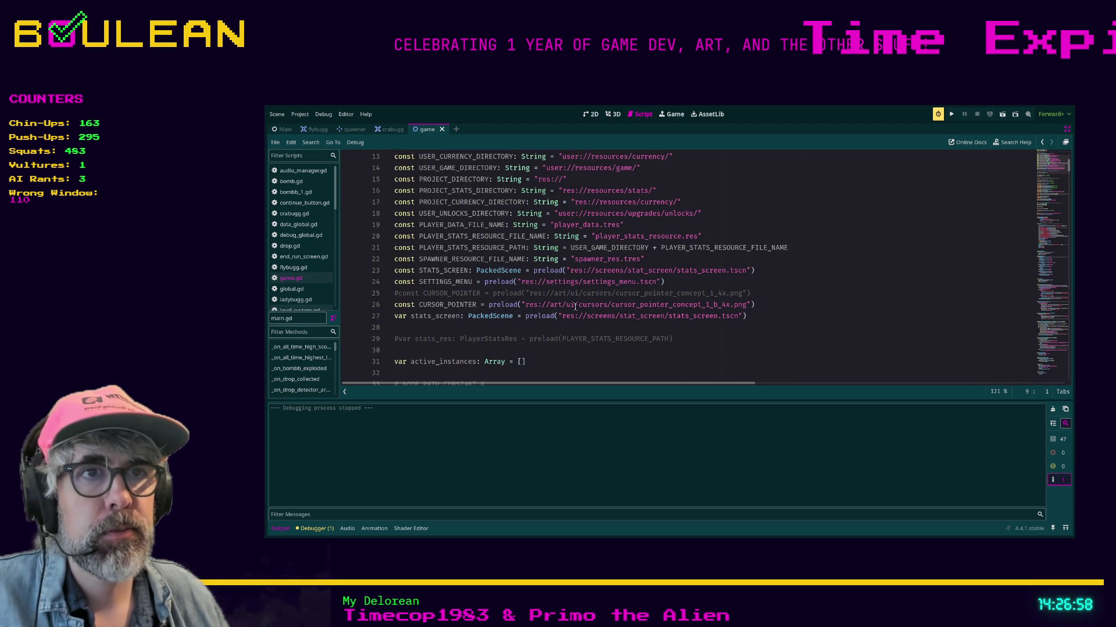
pyautogui.scroll(-5, 575, 308)
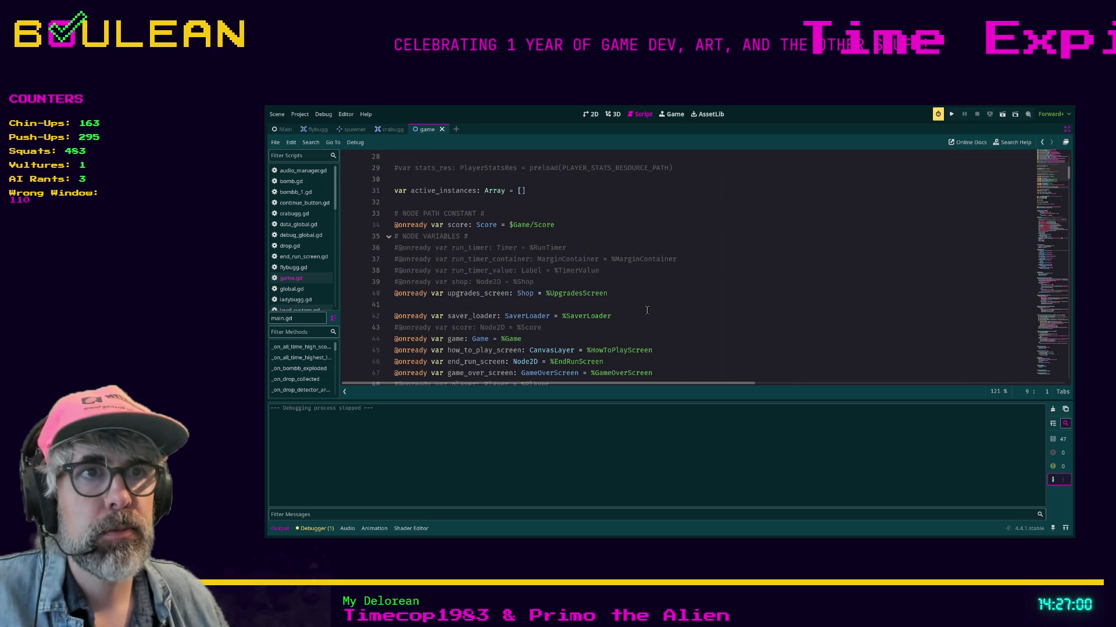
pyautogui.scroll(-1, 646, 309)
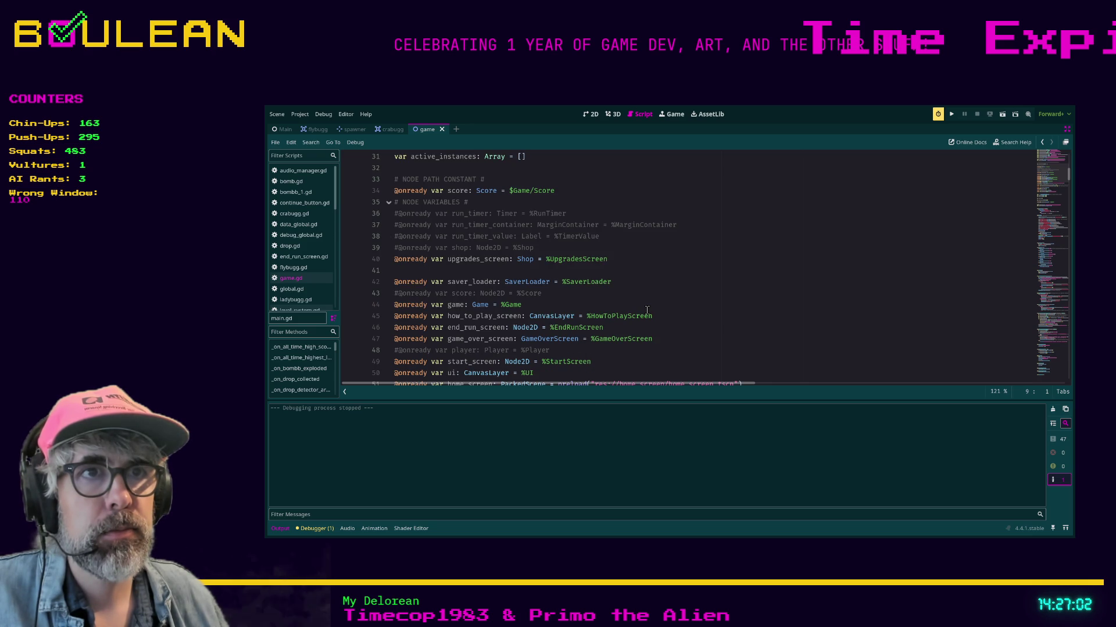
pyautogui.scroll(-1, 646, 310)
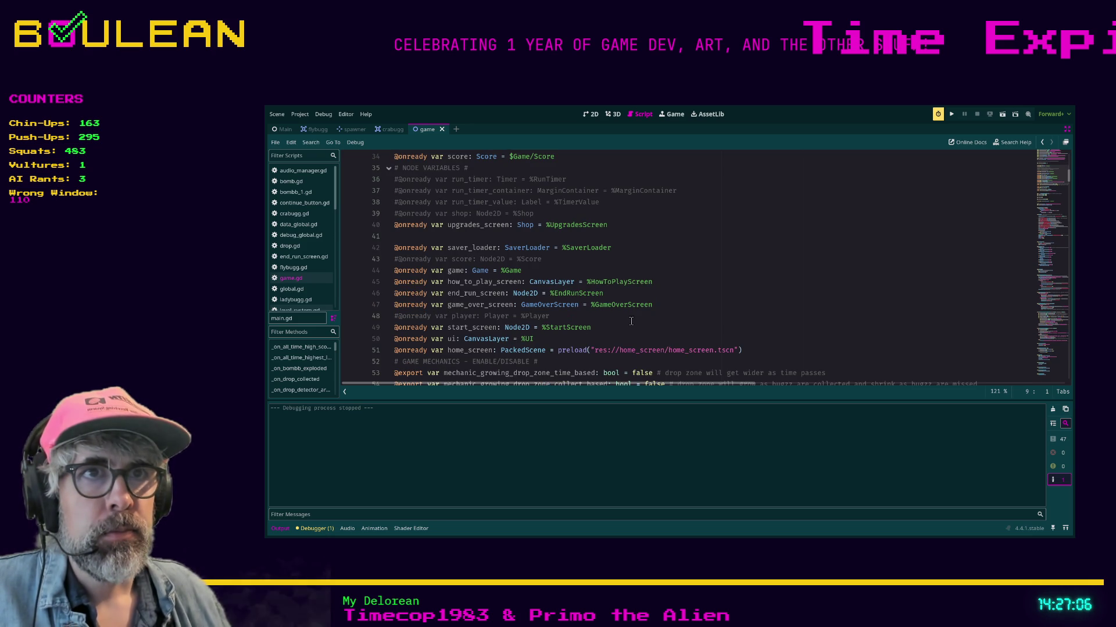
pyautogui.scroll(-1, 631, 321)
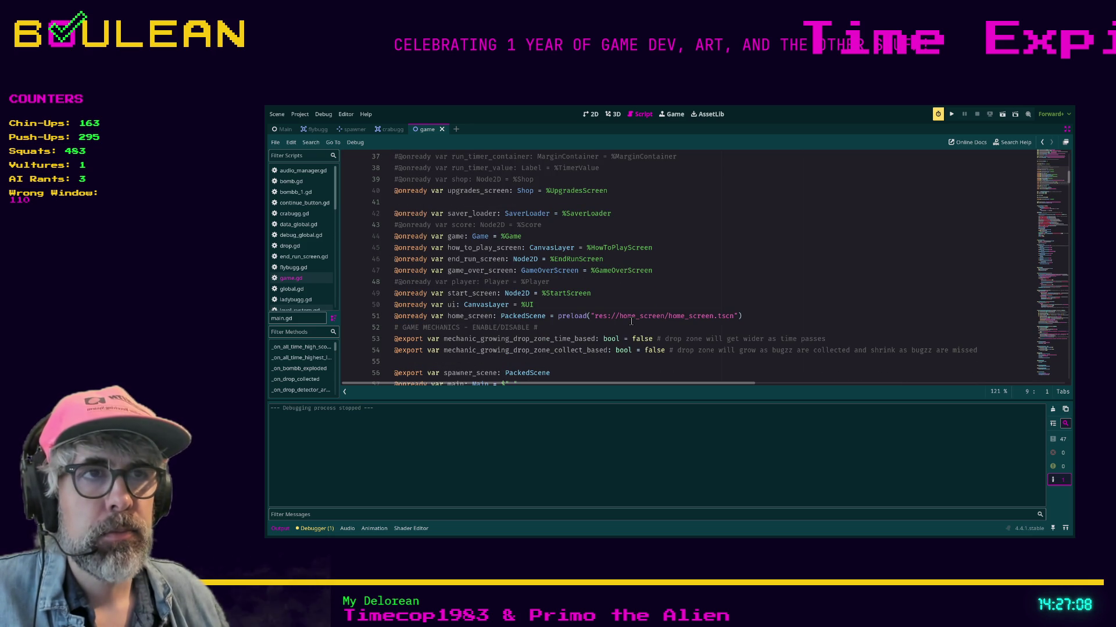
pyautogui.scroll(-2, 620, 326)
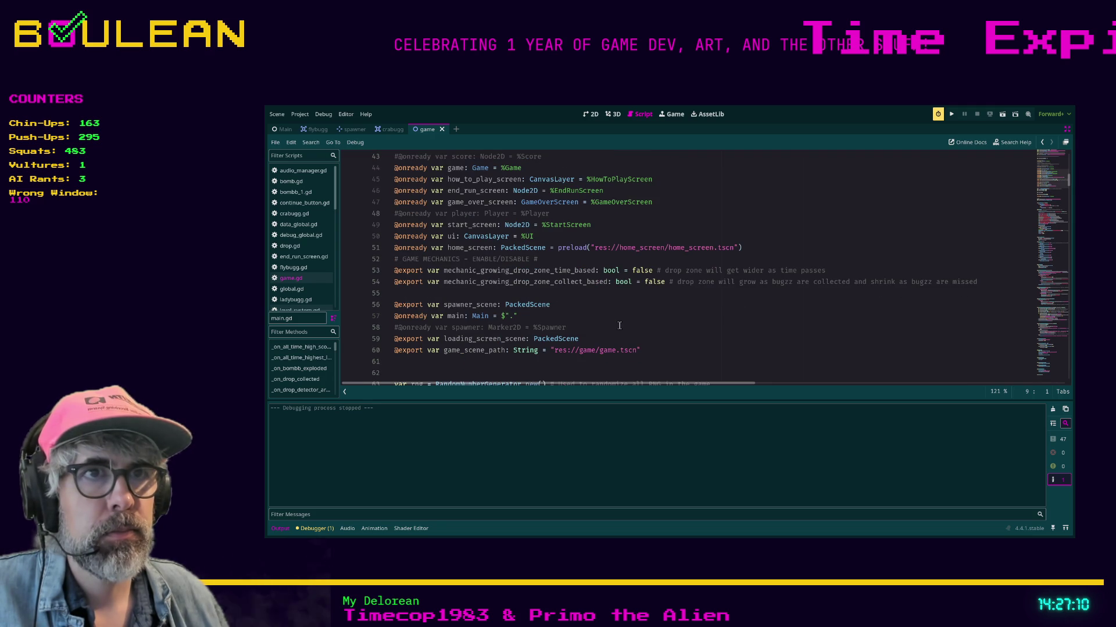
pyautogui.scroll(-1, 619, 326)
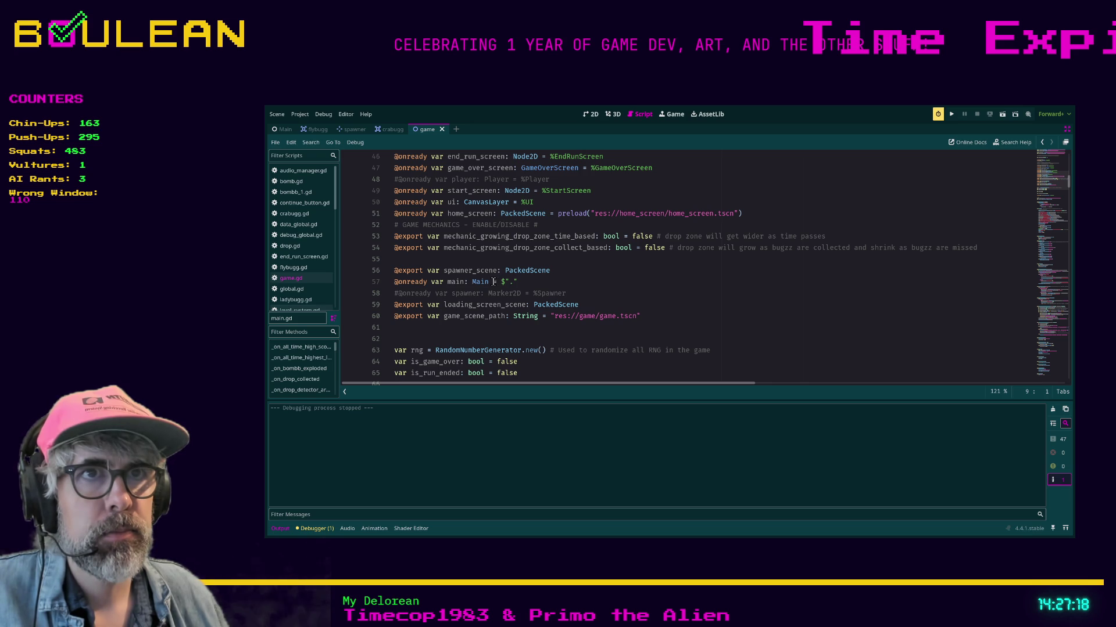
pyautogui.click(519, 282)
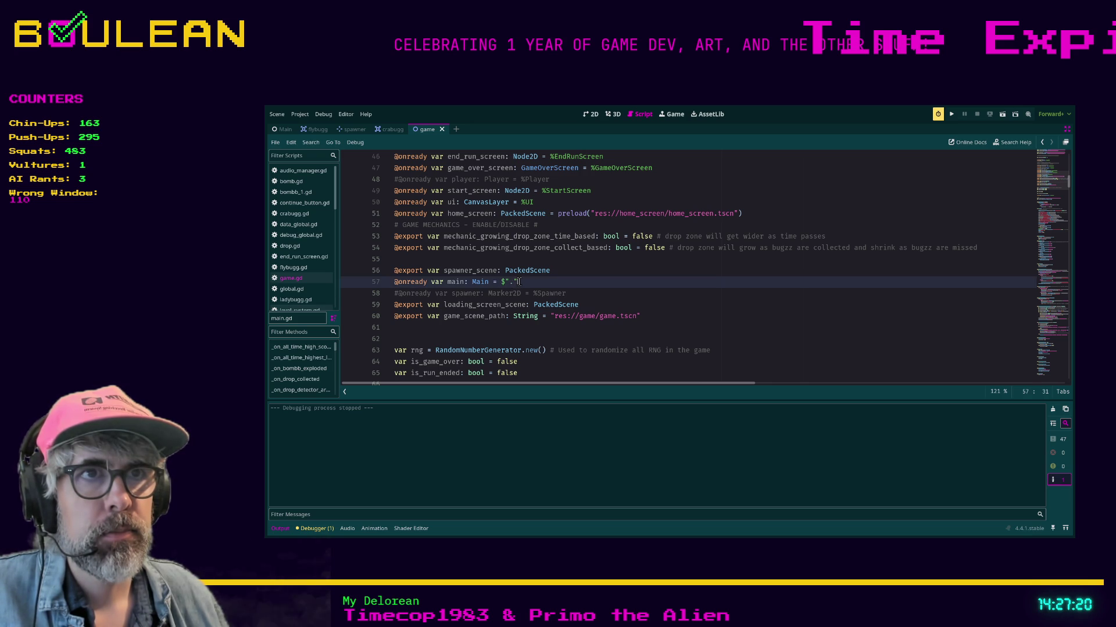
pyautogui.moveTo(501, 282); pyautogui.dragTo(517, 281)
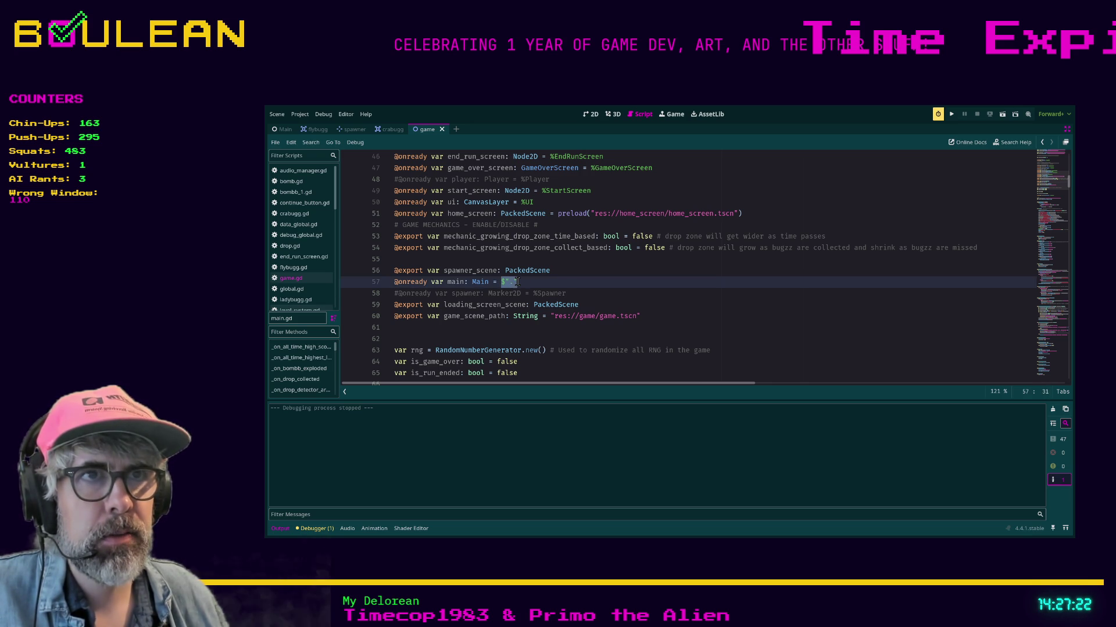
pyautogui.keyDown('ctrl'); pyautogui.scroll(3, 526, 290); pyautogui.keyUp('ctrl')
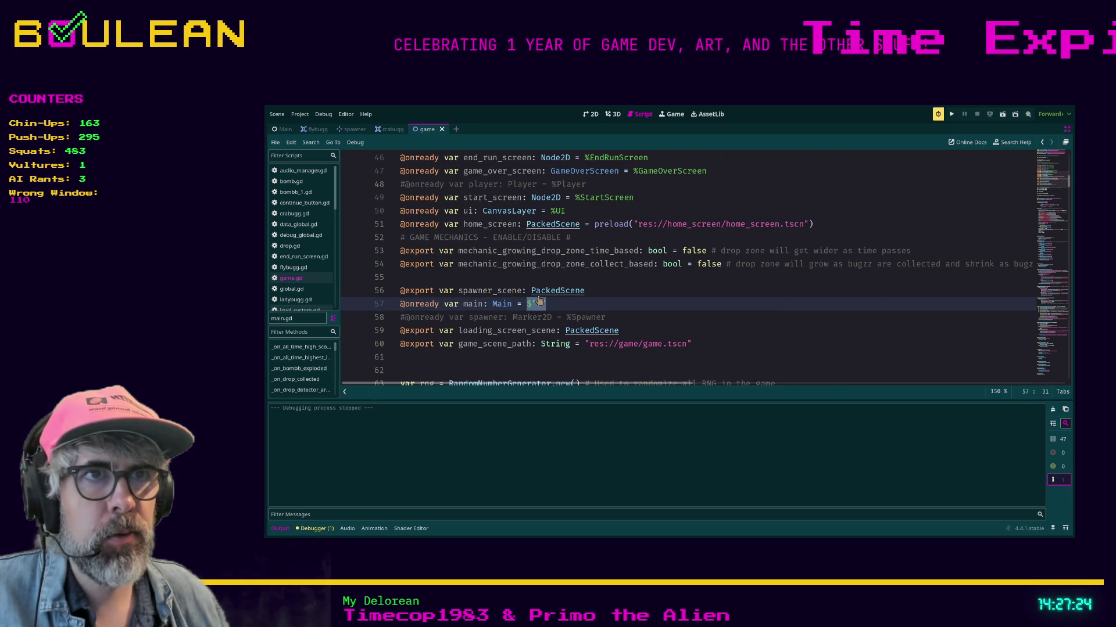
pyautogui.click(574, 308)
pyautogui.moveTo(542, 309); pyautogui.dragTo(398, 309)
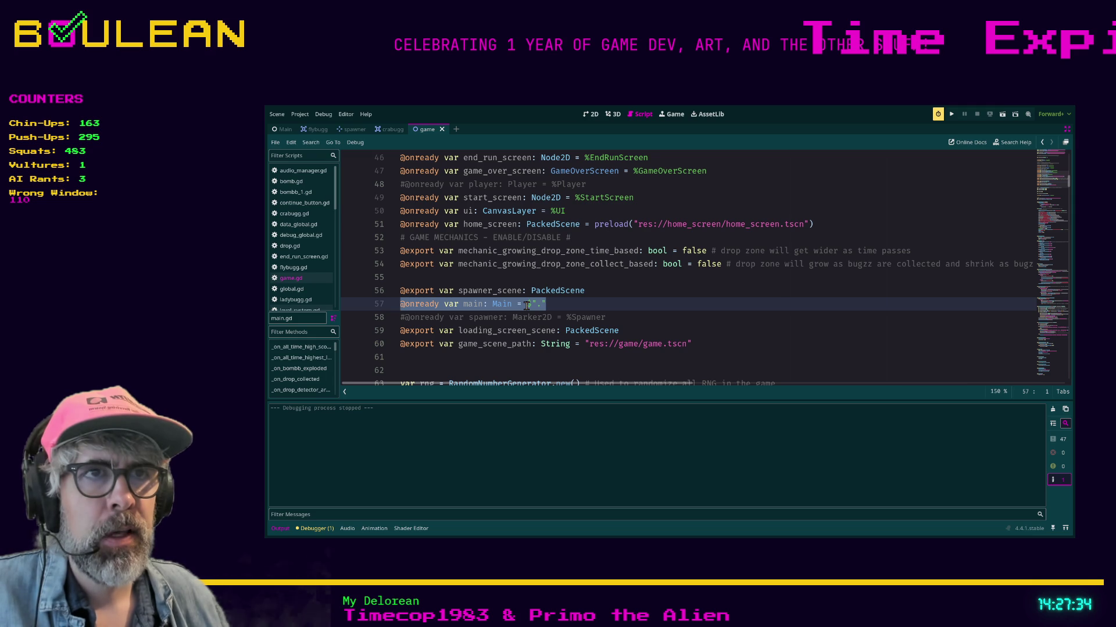
pyautogui.click(527, 305)
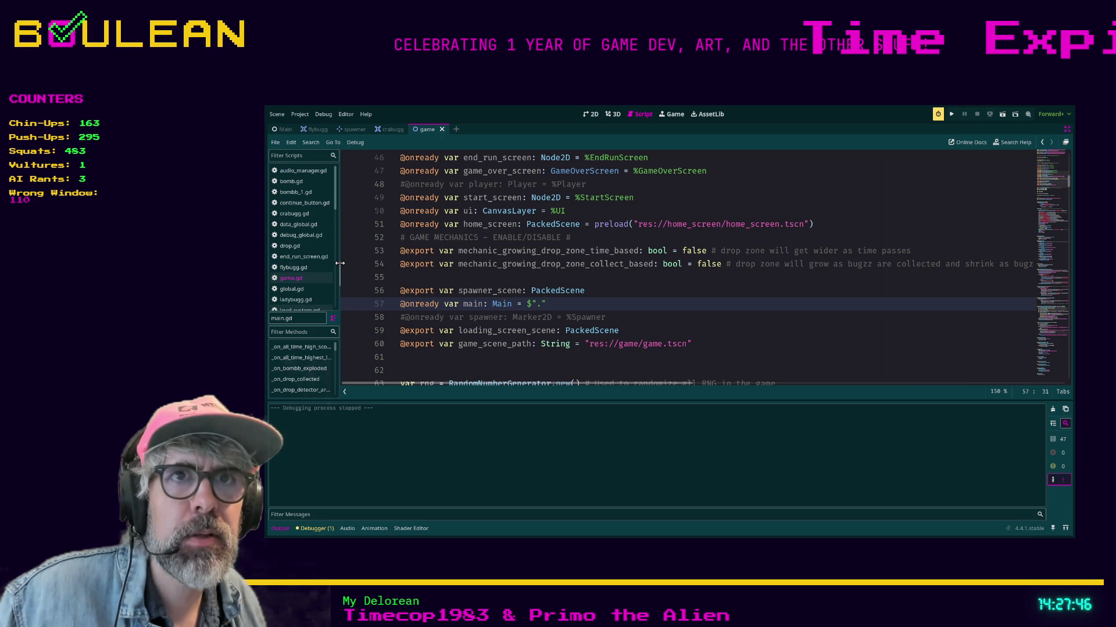
pyautogui.moveTo(338, 267); pyautogui.dragTo(364, 267)
pyautogui.scroll(-1, 324, 264)
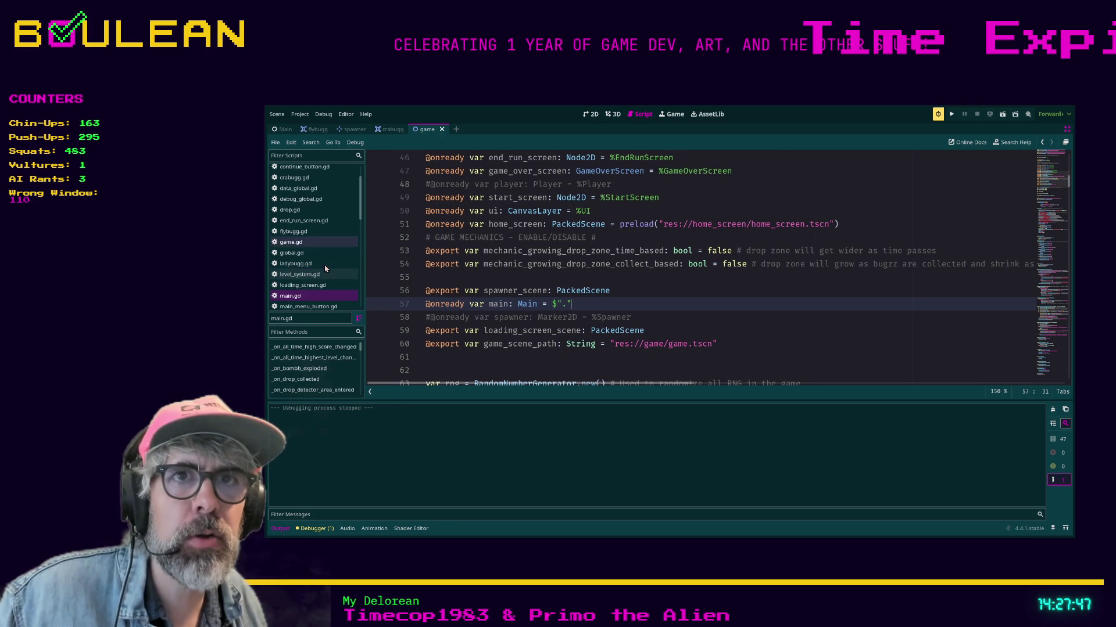
pyautogui.click(313, 298)
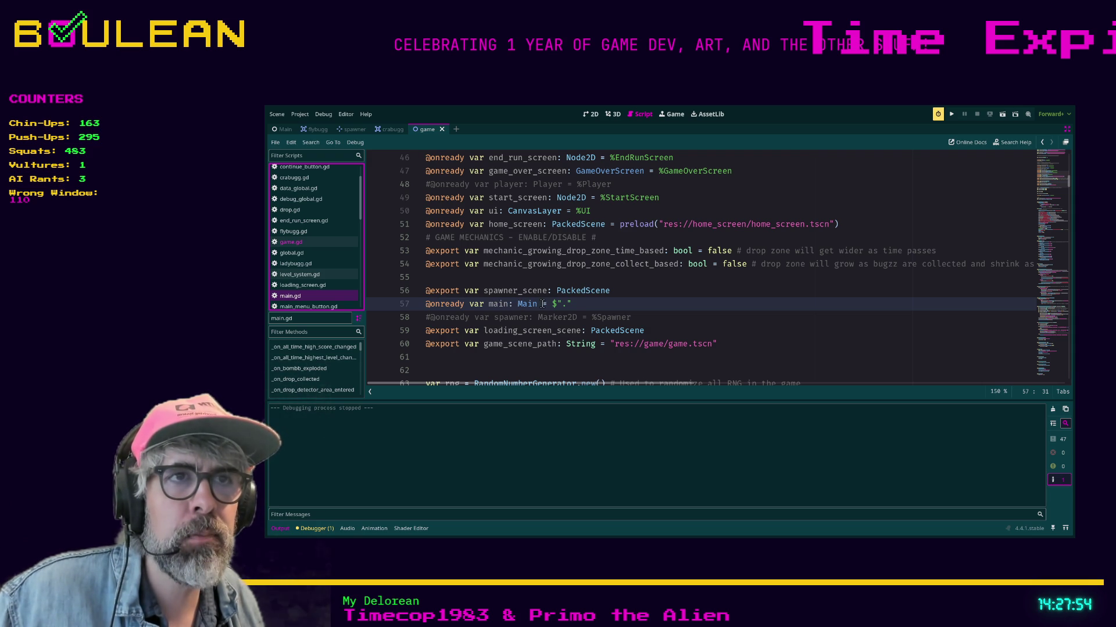
pyautogui.moveTo(571, 304); pyautogui.dragTo(553, 305)
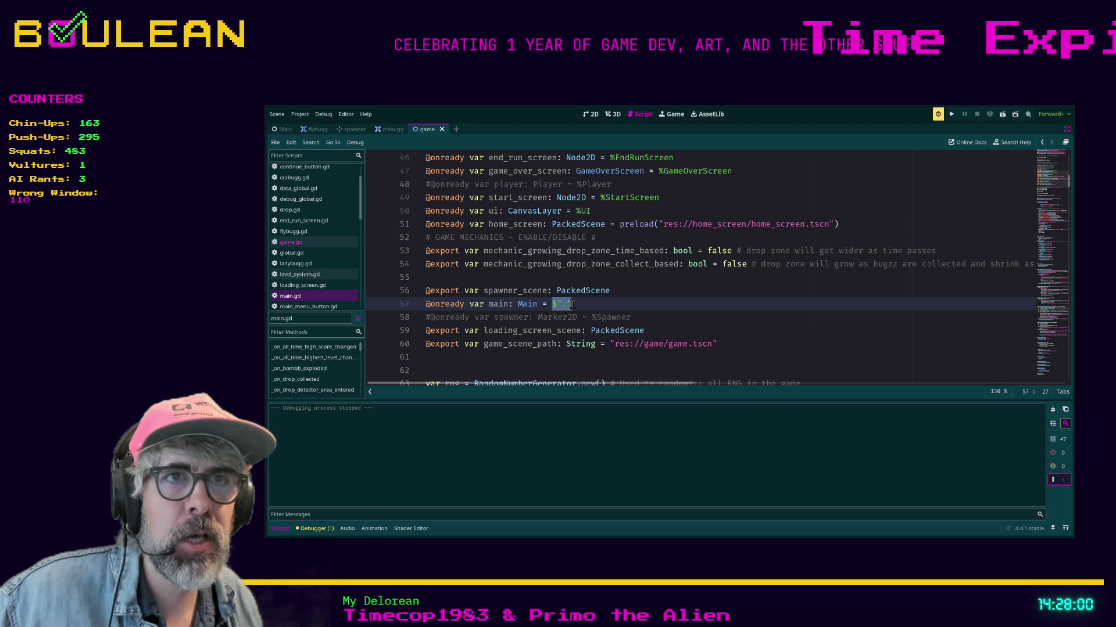
pyautogui.click(575, 304)
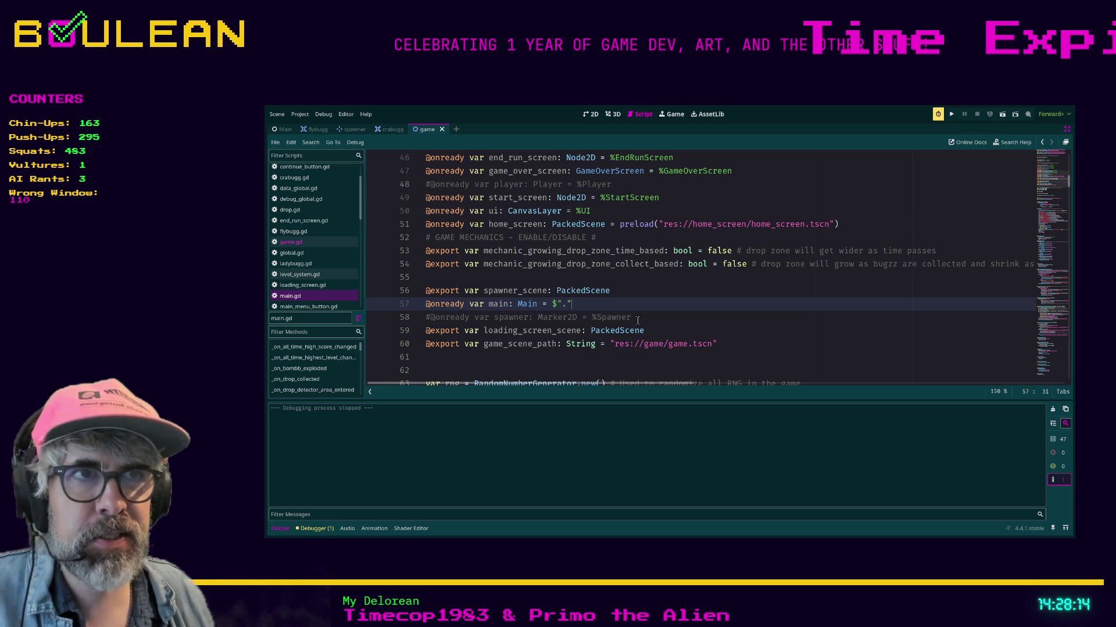
pyautogui.moveTo(584, 304); pyautogui.dragTo(424, 304)
pyautogui.moveTo(588, 304)
pyautogui.mouseDown()
pyautogui.moveTo(523, 317)
pyautogui.moveTo(424, 307)
pyautogui.mouseUp()
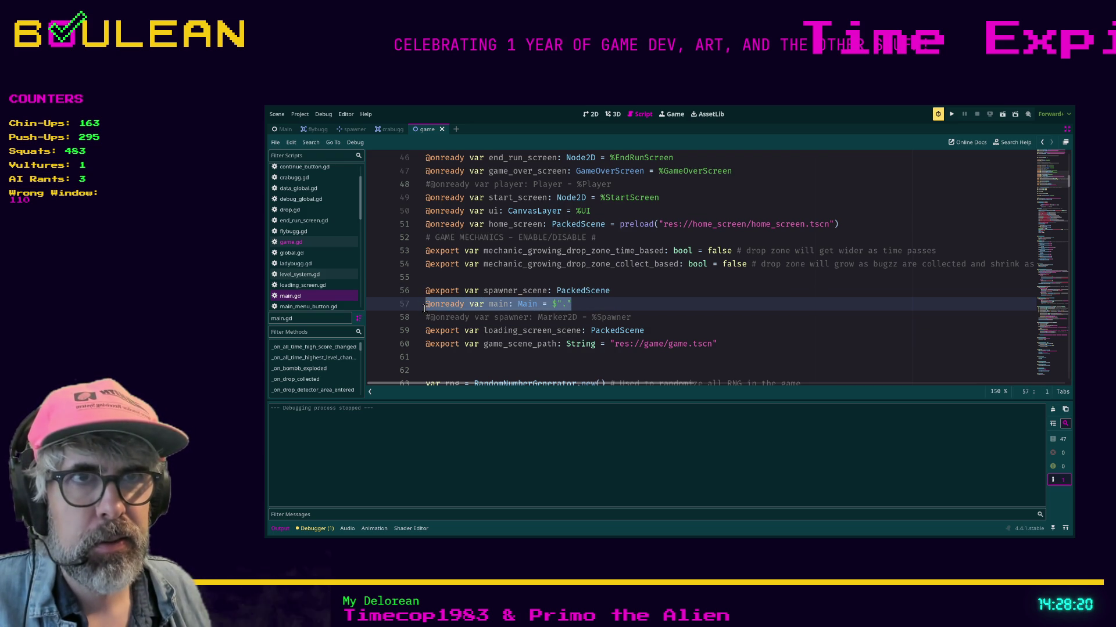
pyautogui.click(426, 306)
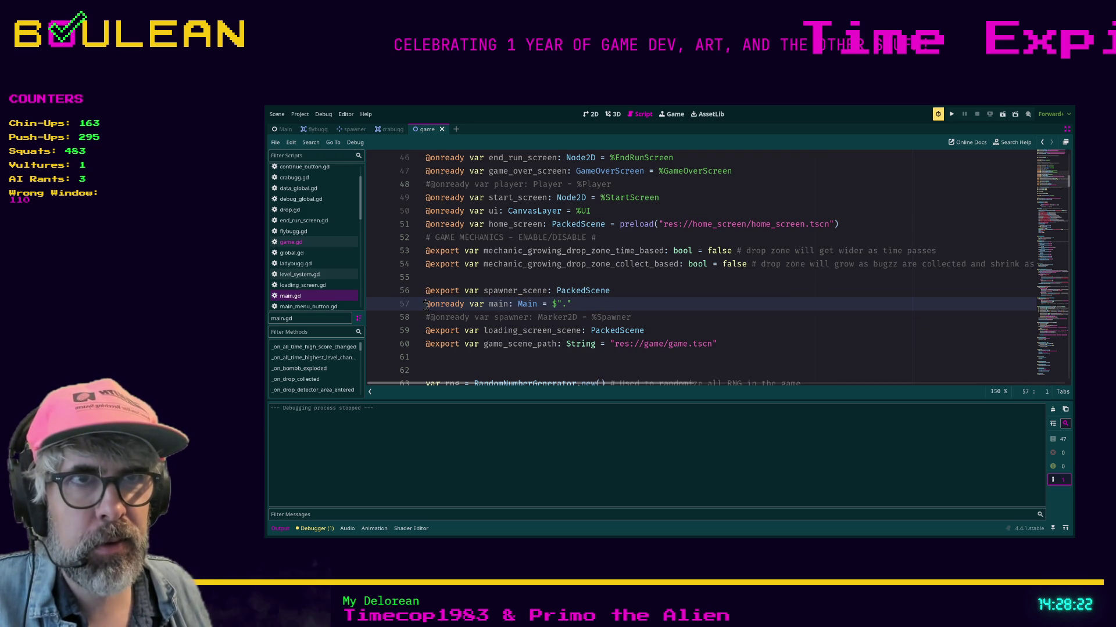
pyautogui.moveTo(427, 305); pyautogui.dragTo(583, 301)
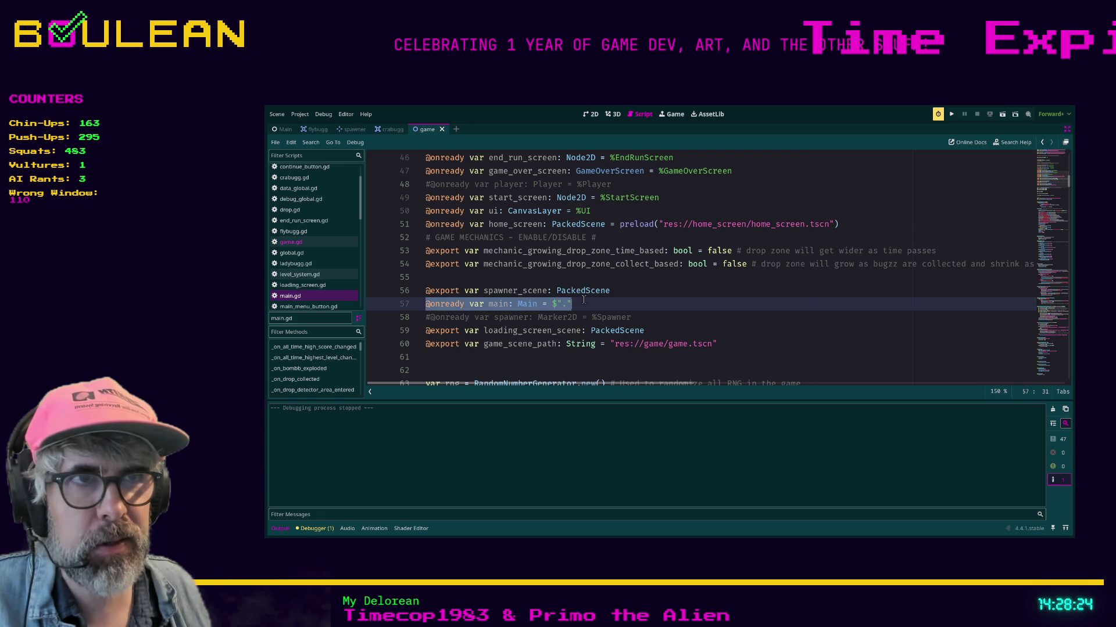
pyautogui.click(589, 302)
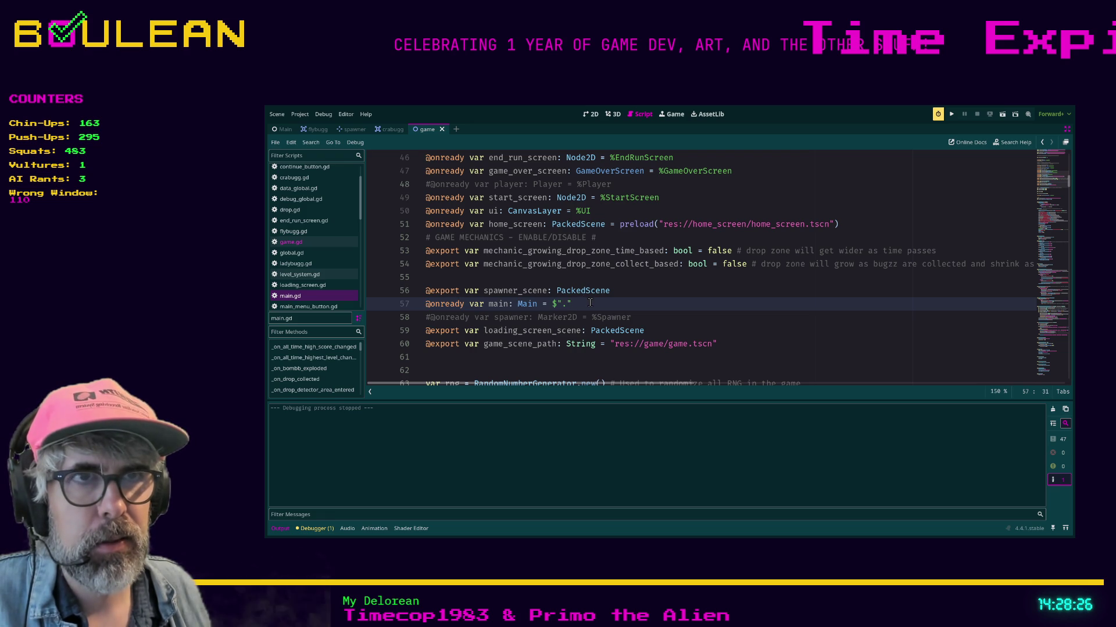
pyautogui.scroll(1, 590, 302)
pyautogui.scroll(-1, 590, 303)
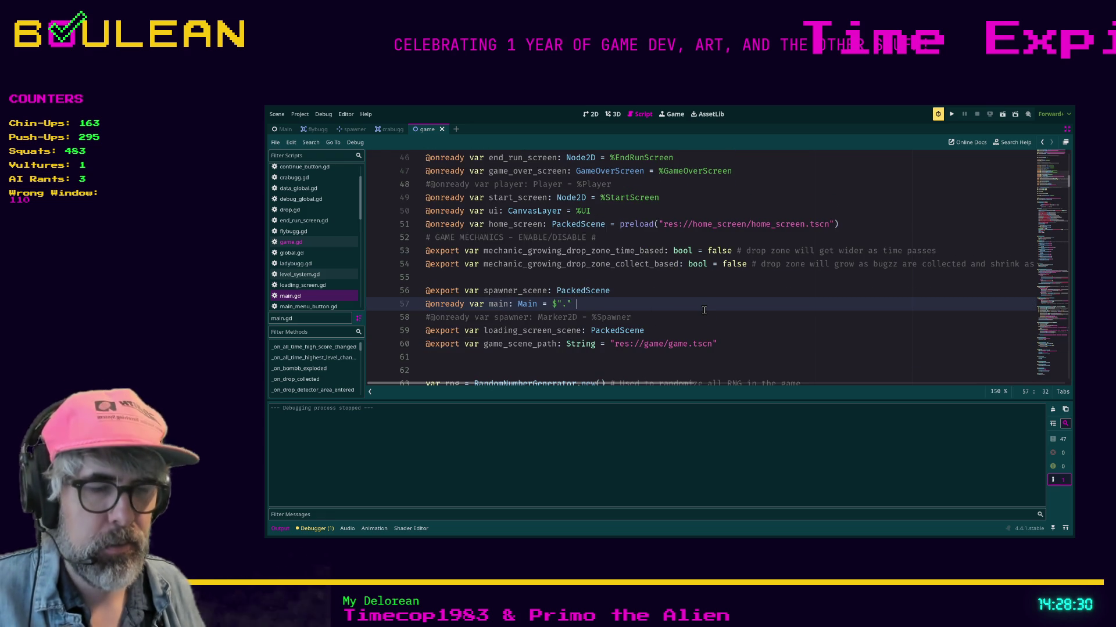
# Append the comment '## 2025-12-07: This is weird' after line 57's $"." reference.
pyautogui.write('## 2025-')
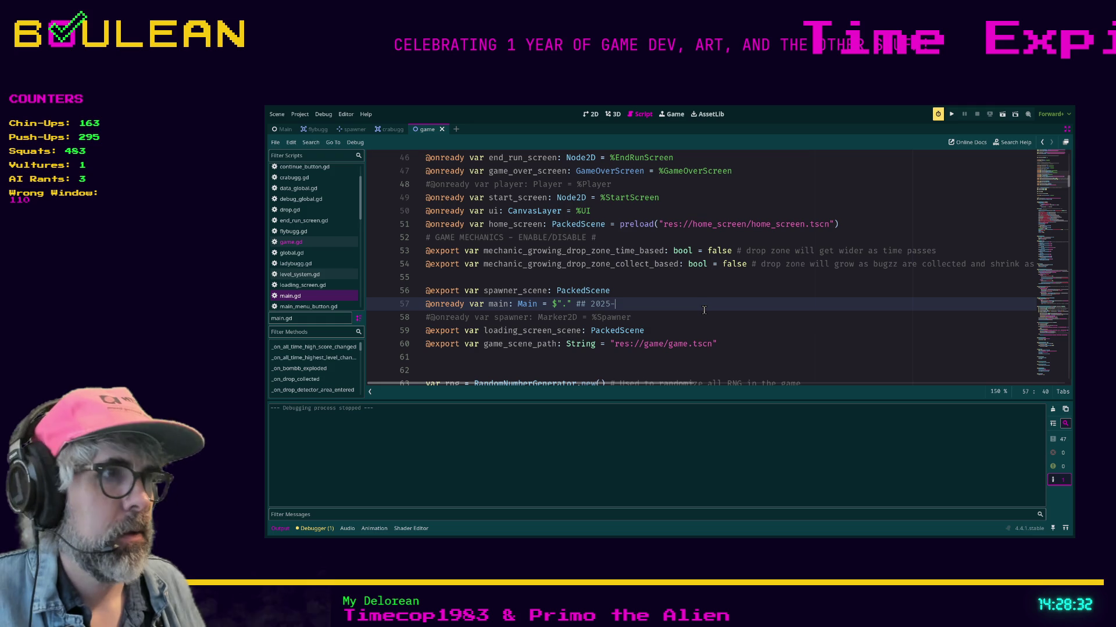
pyautogui.write('12-0')
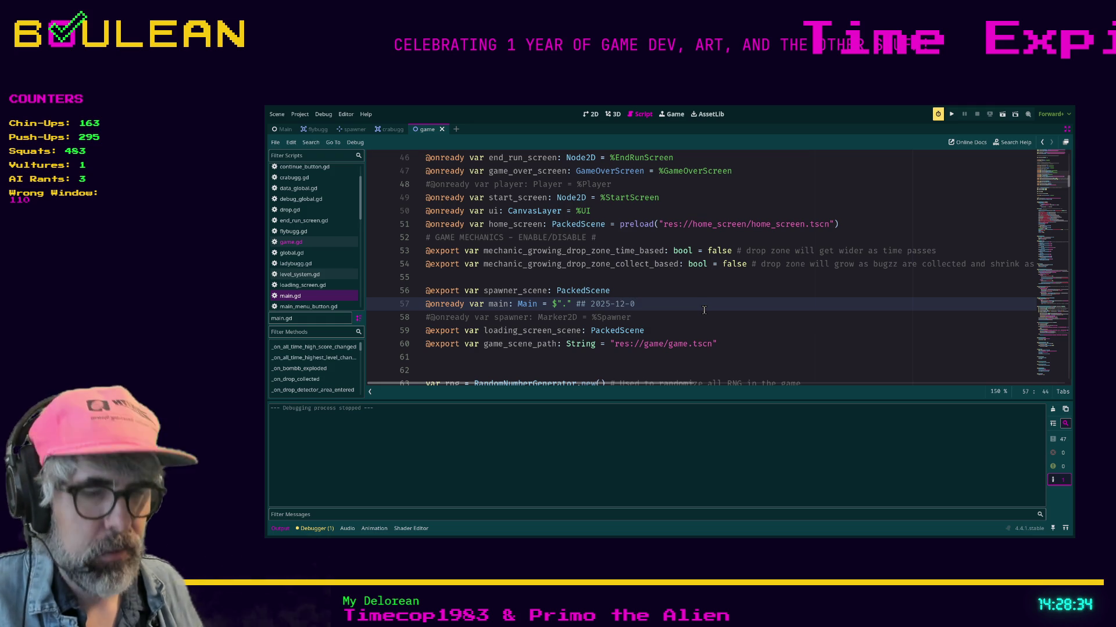
pyautogui.write('7: Thi')
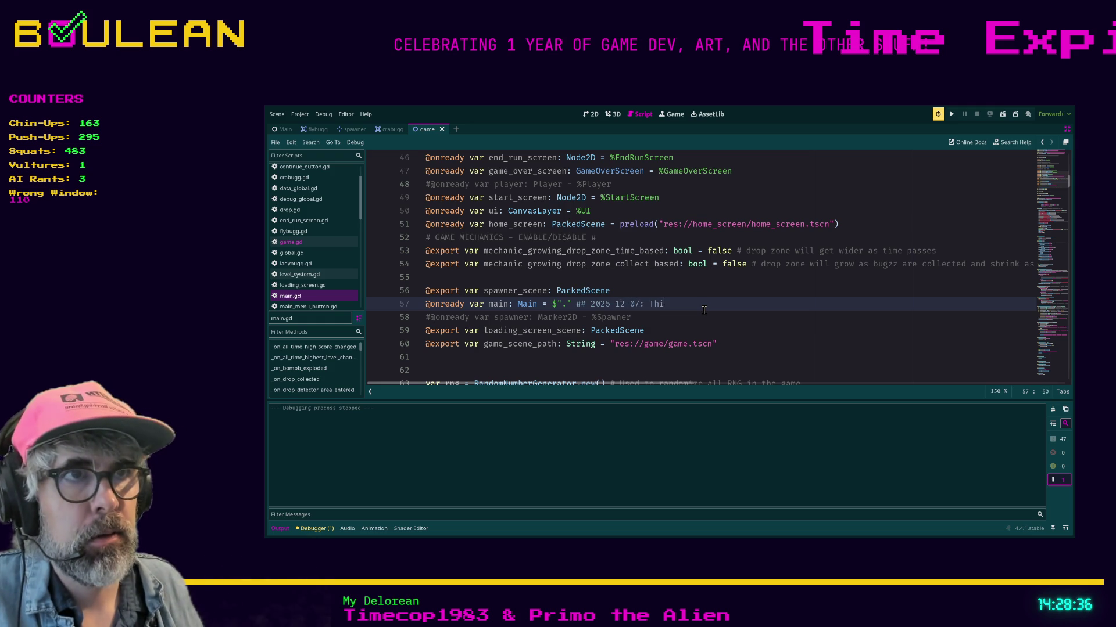
pyautogui.write('s is weird')
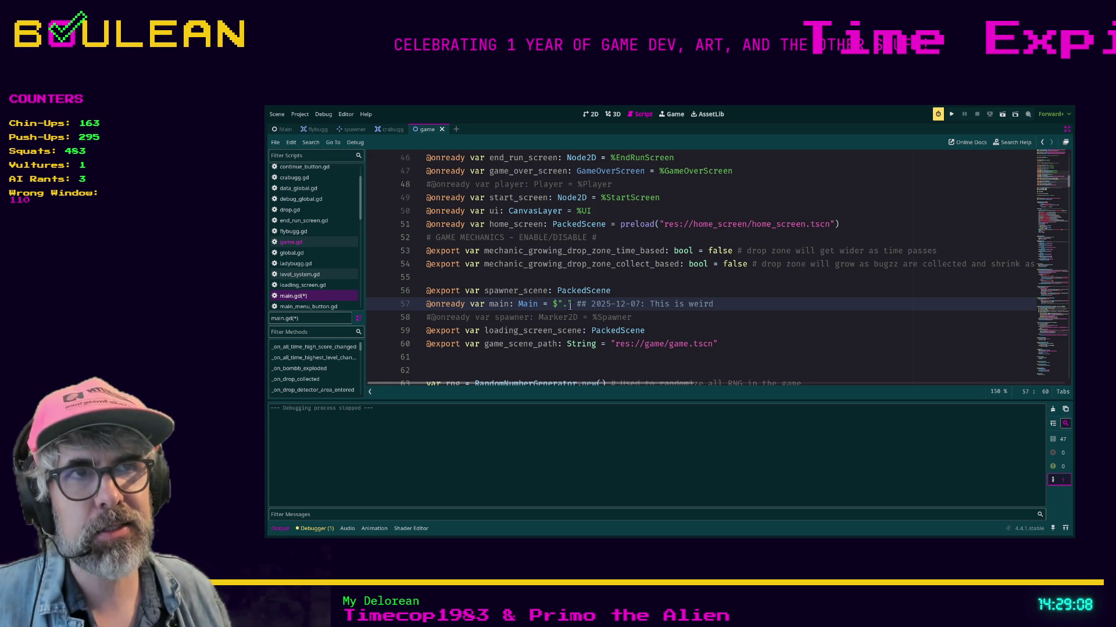
pyautogui.moveTo(573, 304); pyautogui.dragTo(428, 304)
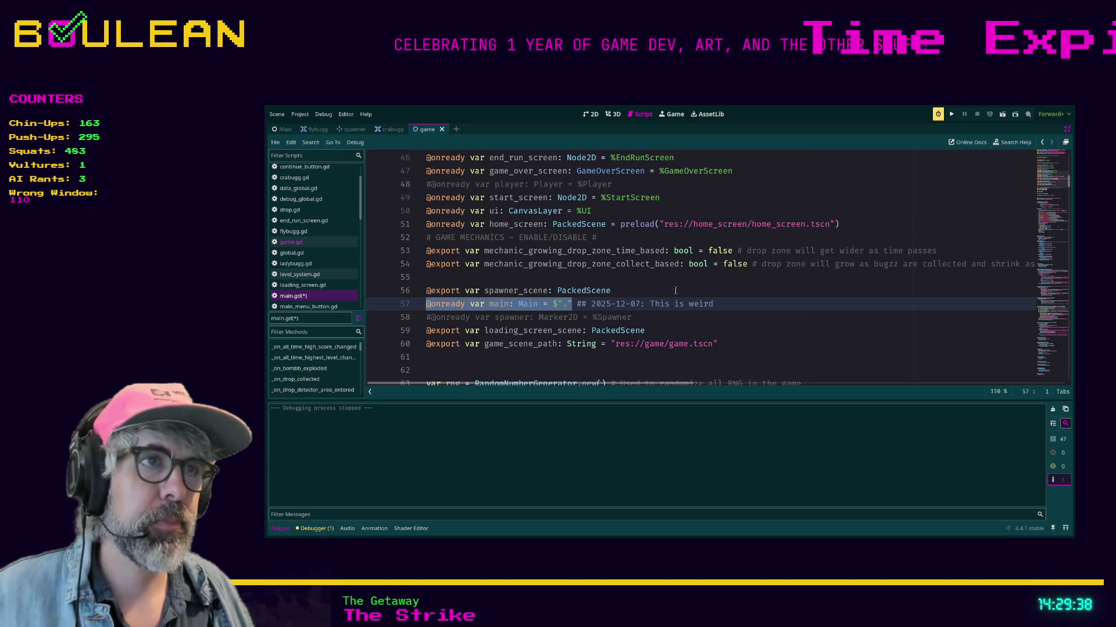
pyautogui.click(750, 303)
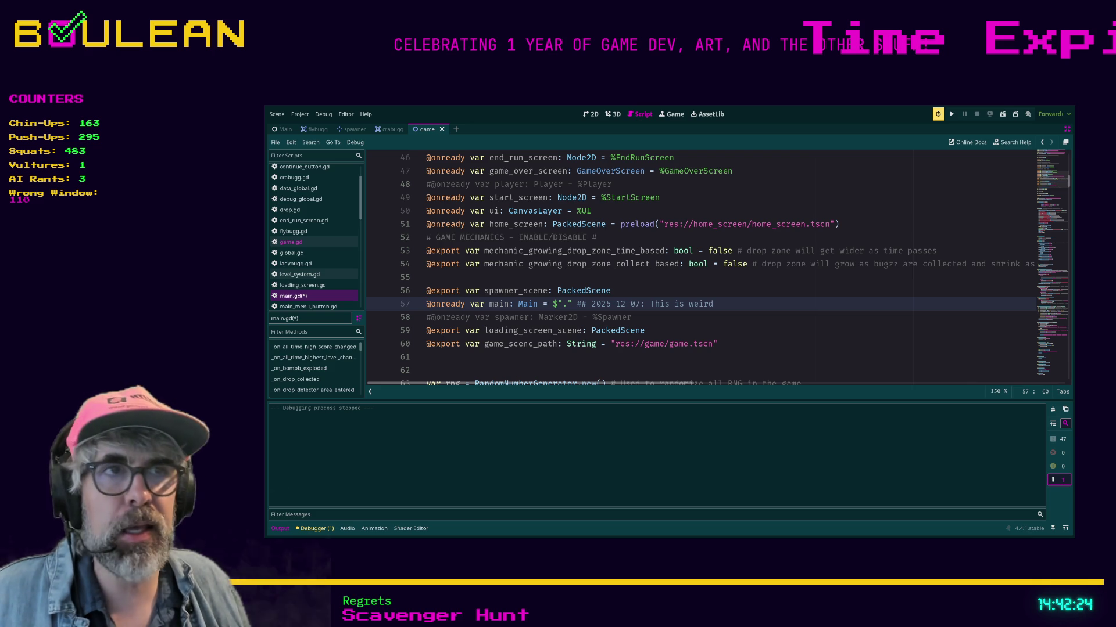
pyautogui.click(664, 319)
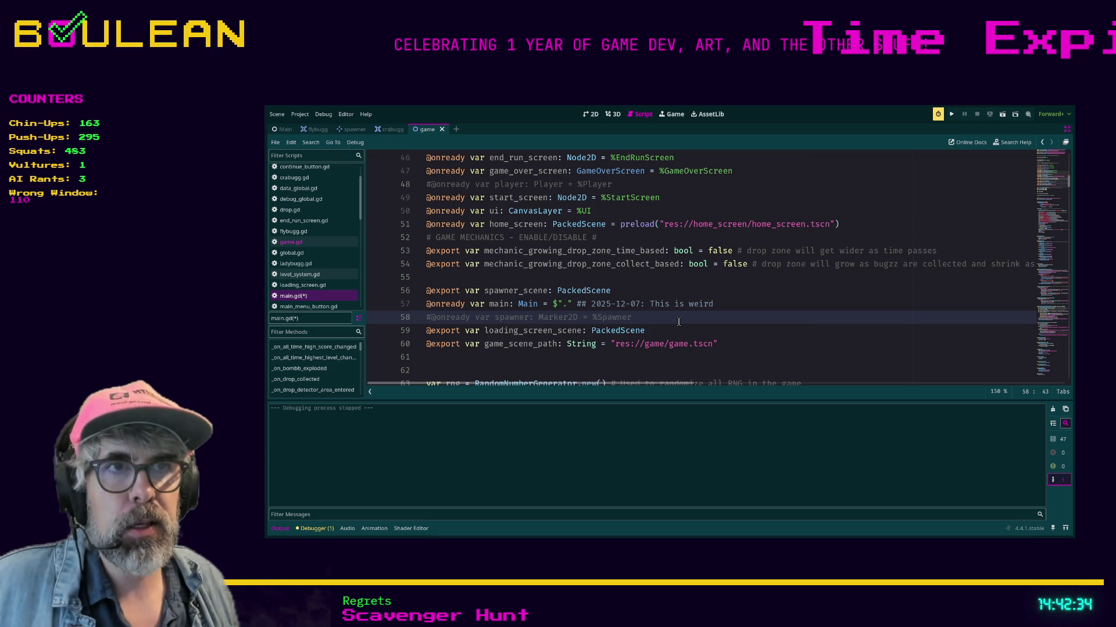
# Save main.gd, run BUGZZ! with F5, start a new game and catch ladybugs with the paddle.
pyautogui.press('F5')
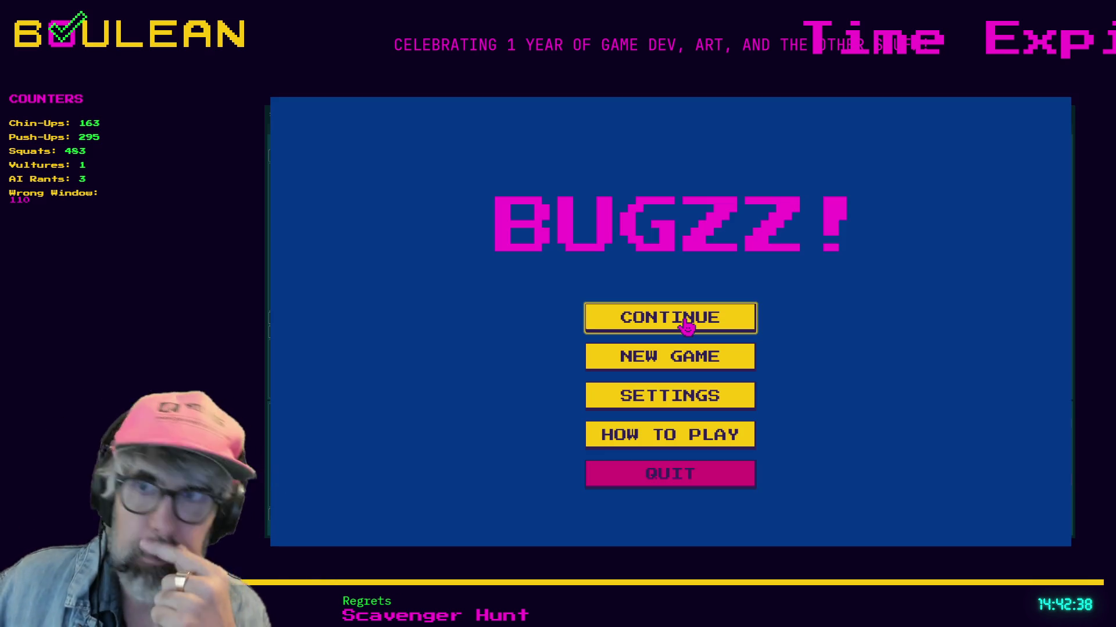
pyautogui.click(664, 358)
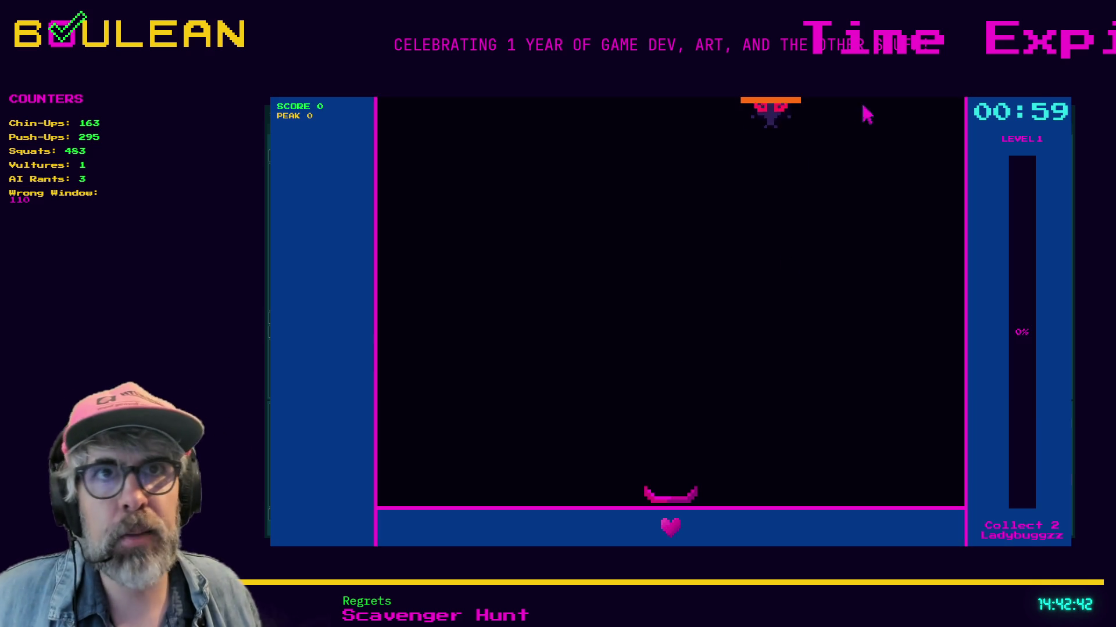
pyautogui.press('Right')
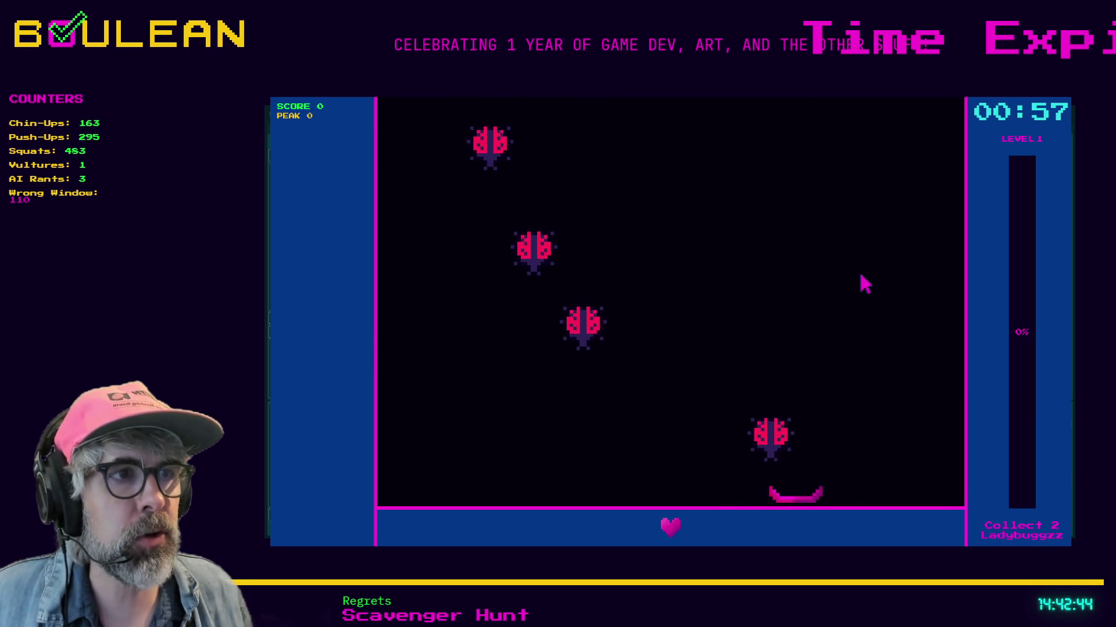
pyautogui.press('Left')
pyautogui.press('Left')
pyautogui.press('Right')
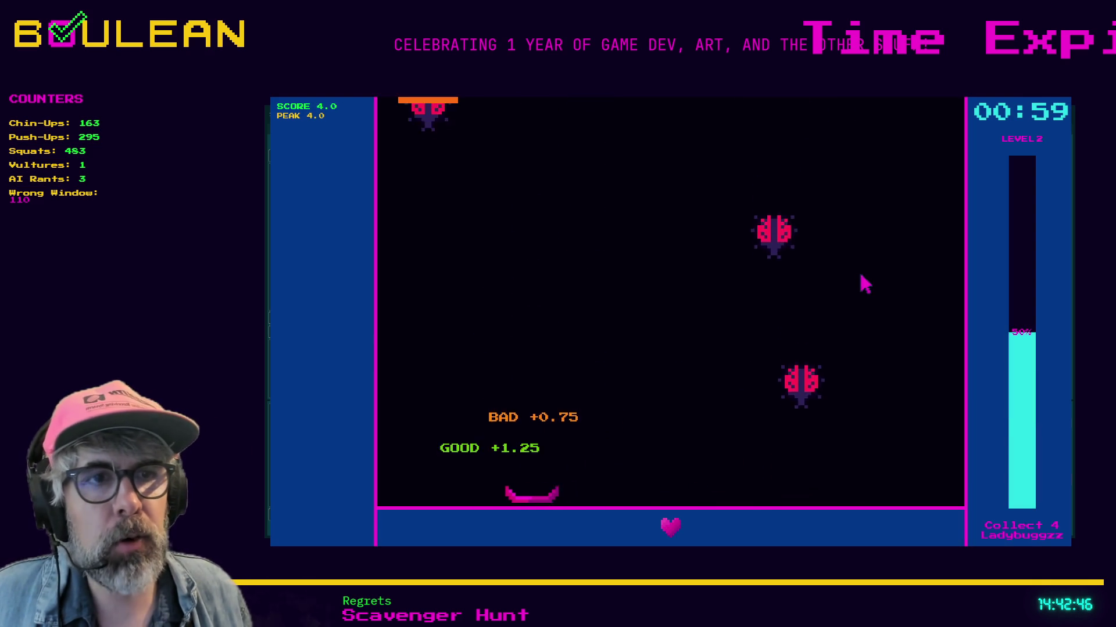
pyautogui.press('Left')
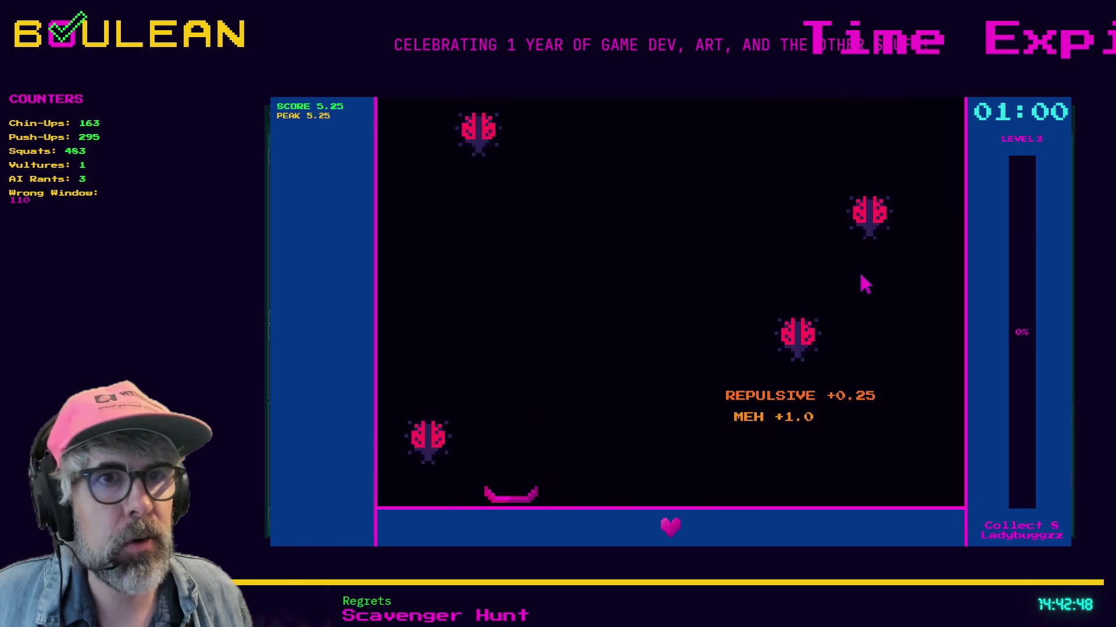
pyautogui.press('Right')
# Keep catching falling ladybugs up to Level 4, then pause the game with Esc.
pyautogui.press('Left')
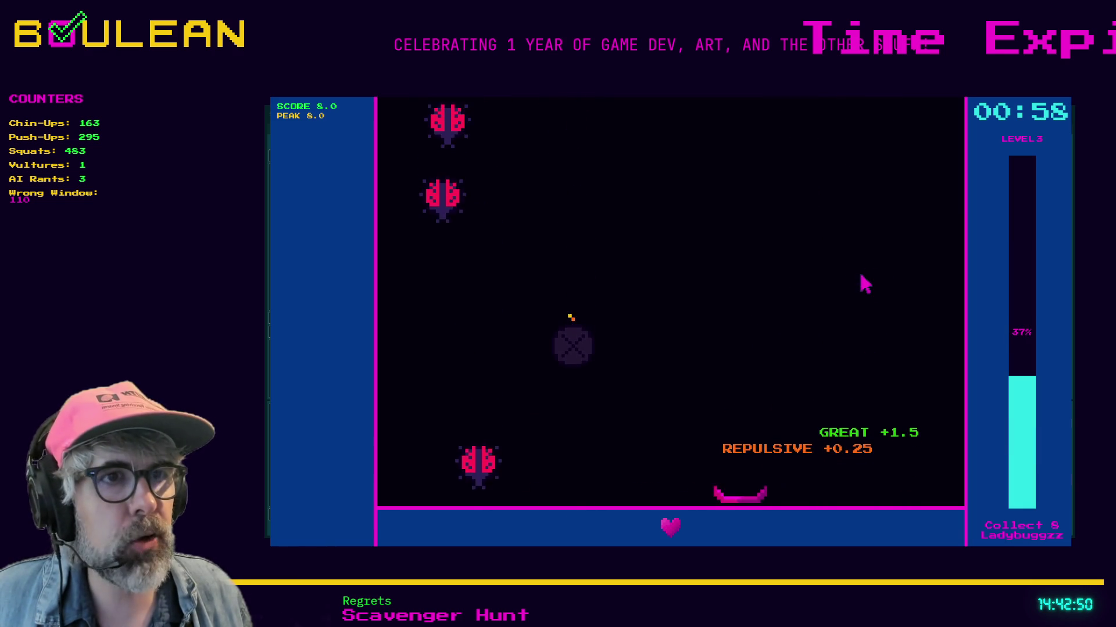
pyautogui.press('Left')
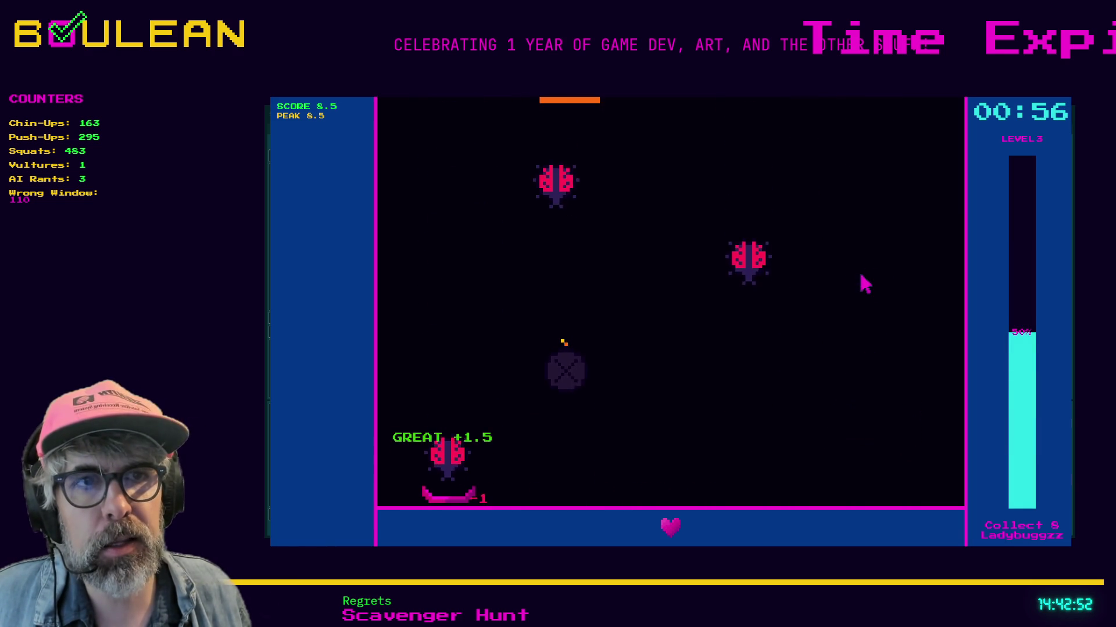
pyautogui.press('Right')
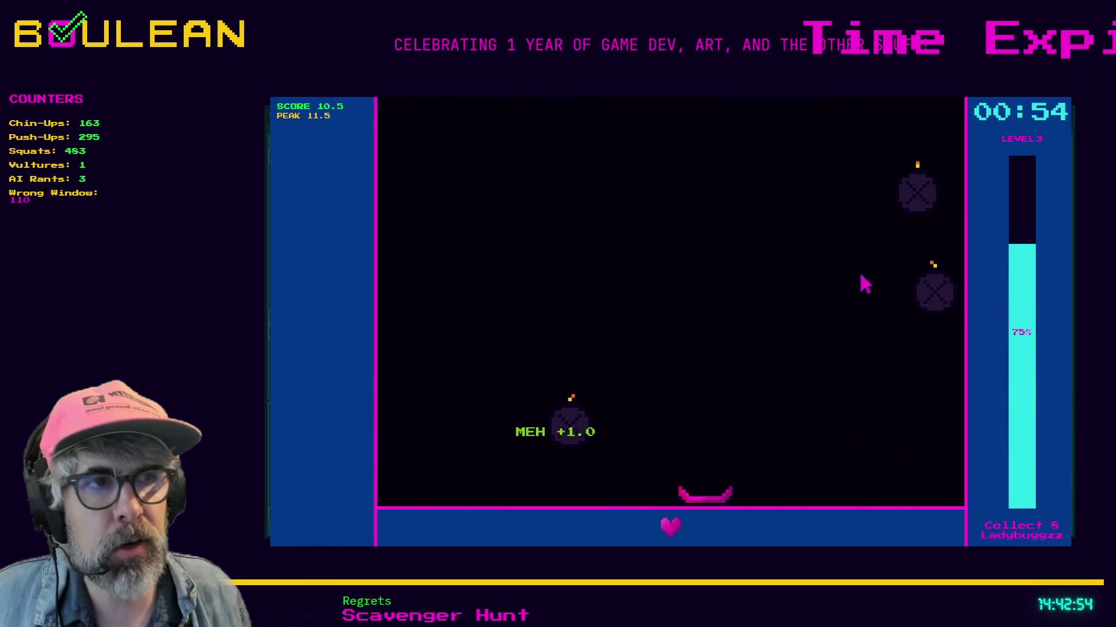
pyautogui.press('Left')
pyautogui.press('Right')
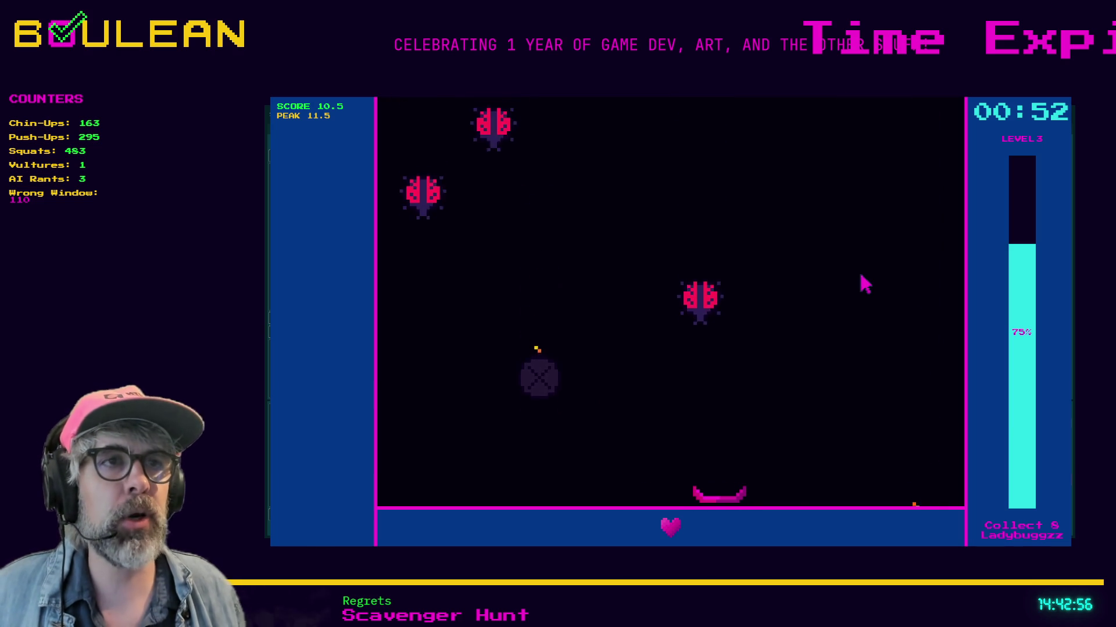
pyautogui.press('Left')
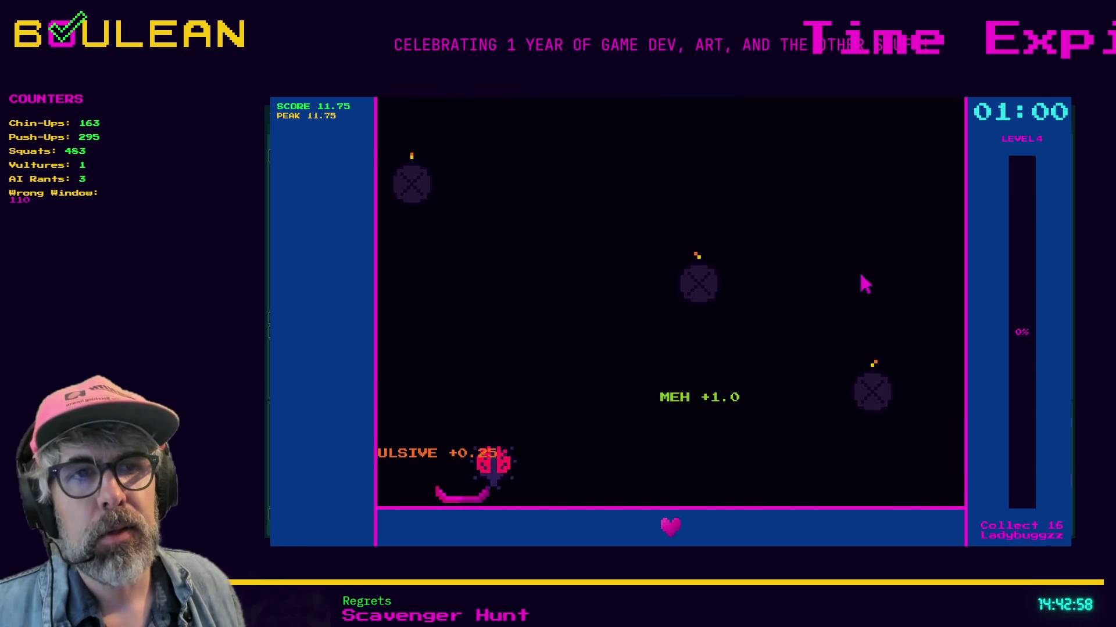
pyautogui.press('Right')
pyautogui.press('Escape')
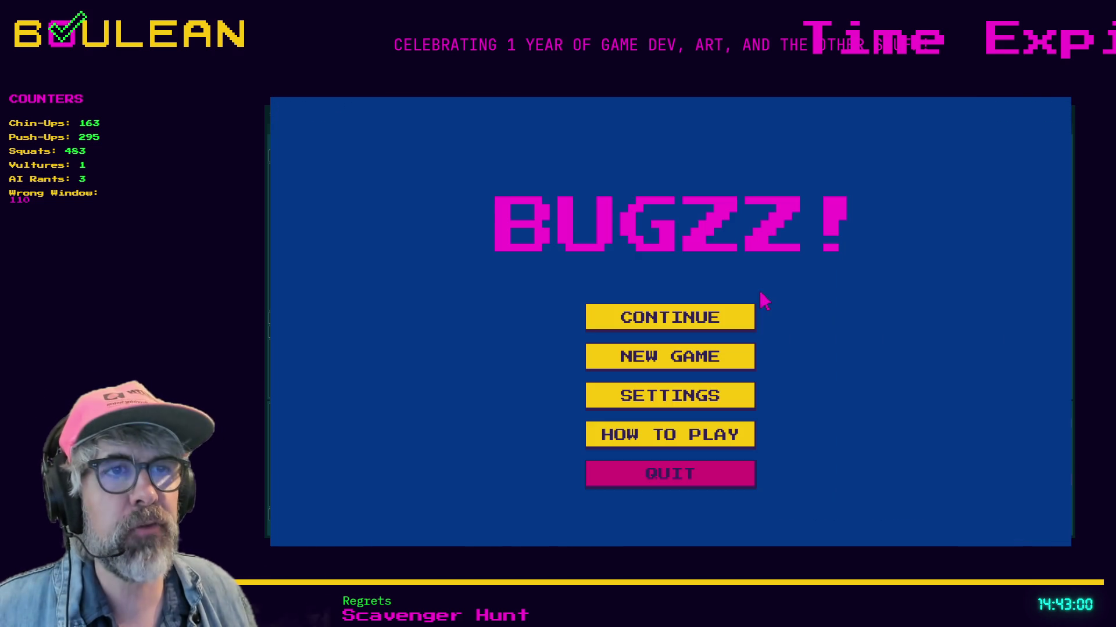
# Quit the game from the pause menu and return to line 57 of main.gd.
pyautogui.click(654, 476)
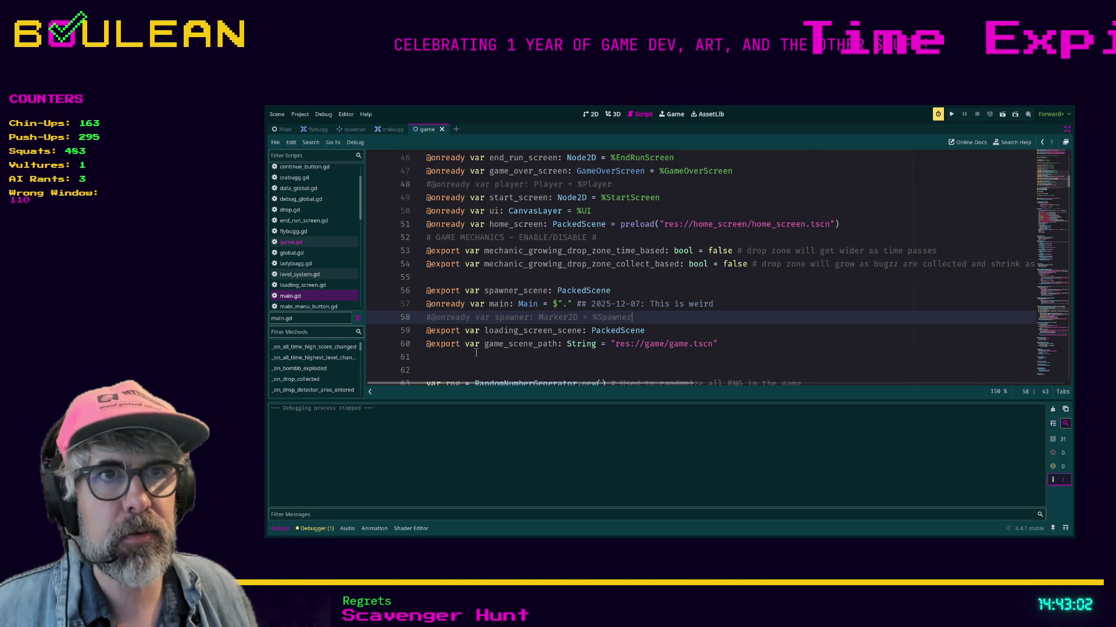
pyautogui.click(456, 358)
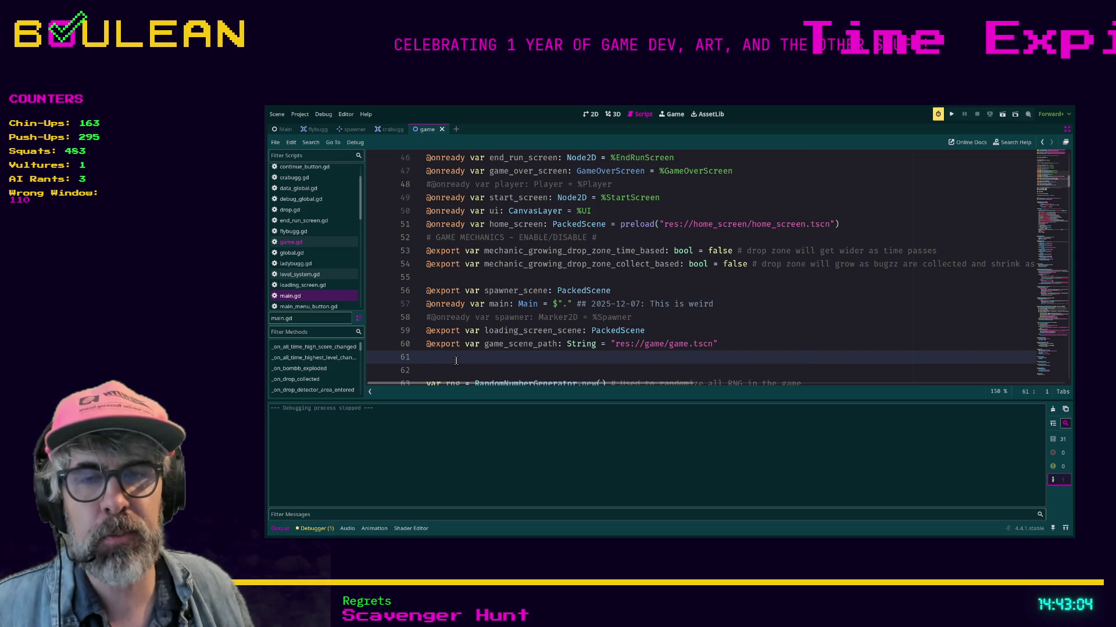
pyautogui.click(642, 304)
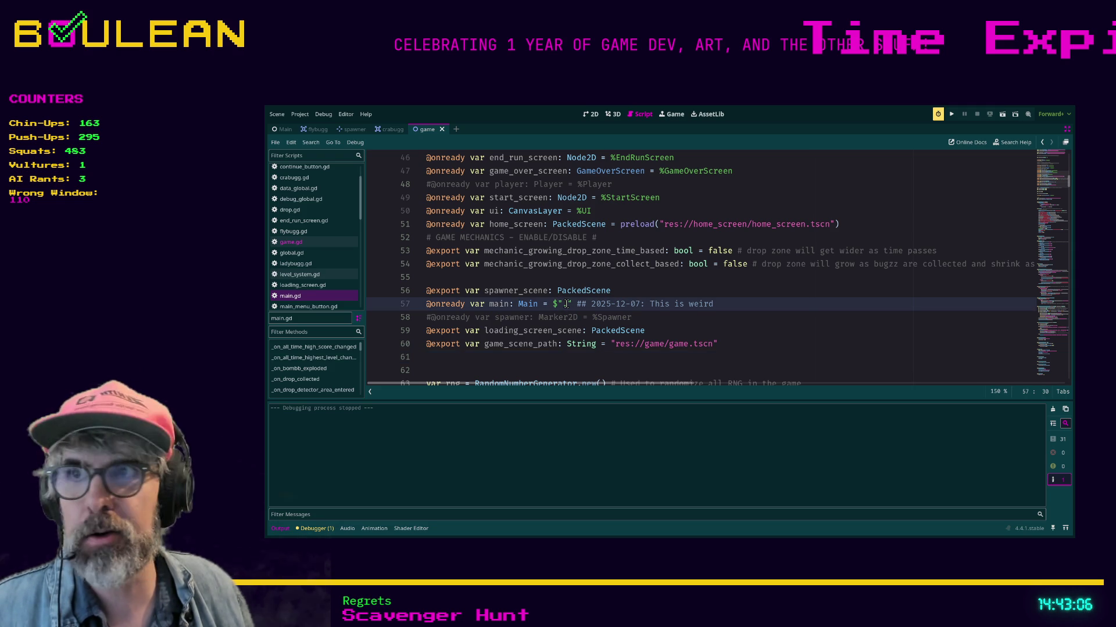
pyautogui.scroll(3, 420, 321)
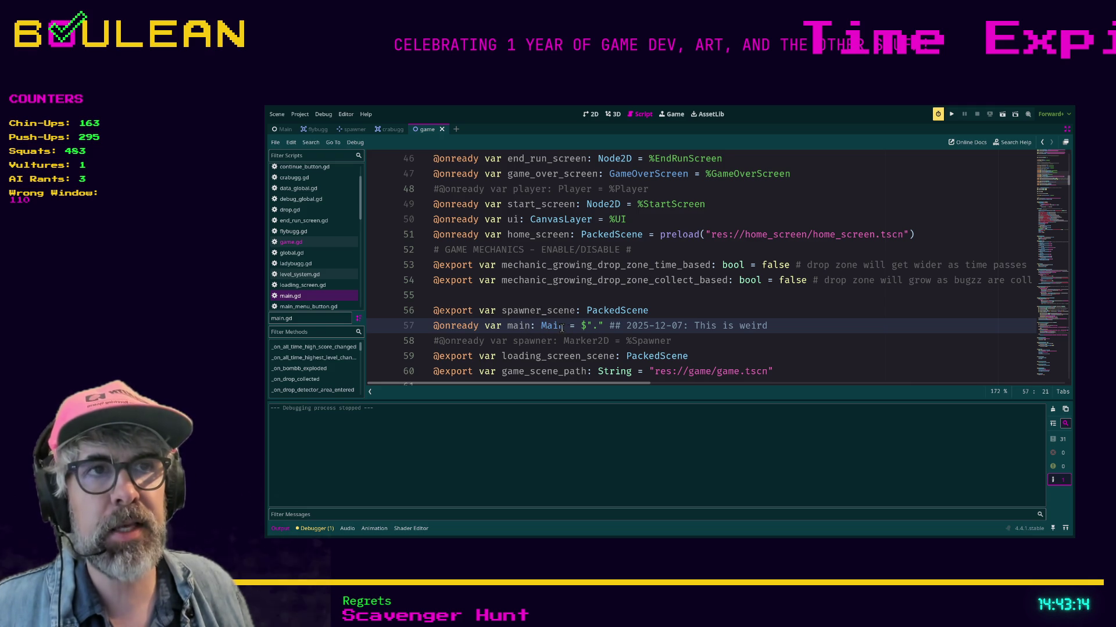
# Highlight the Main type name and the $"." node reference on line 57.
pyautogui.moveTo(564, 327); pyautogui.dragTo(545, 327)
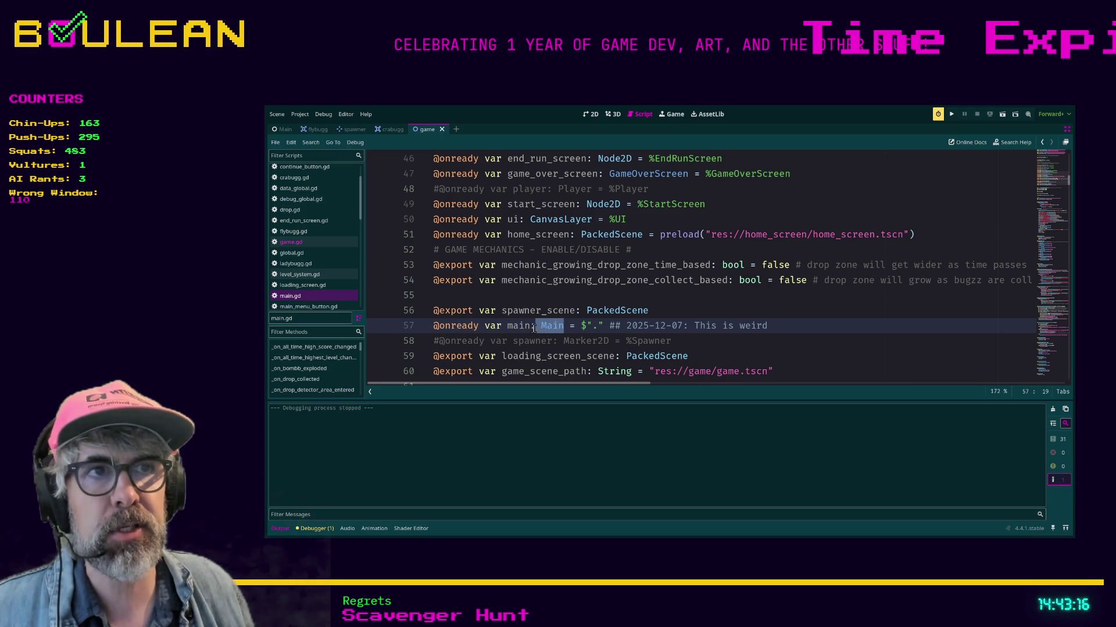
pyautogui.click(570, 326)
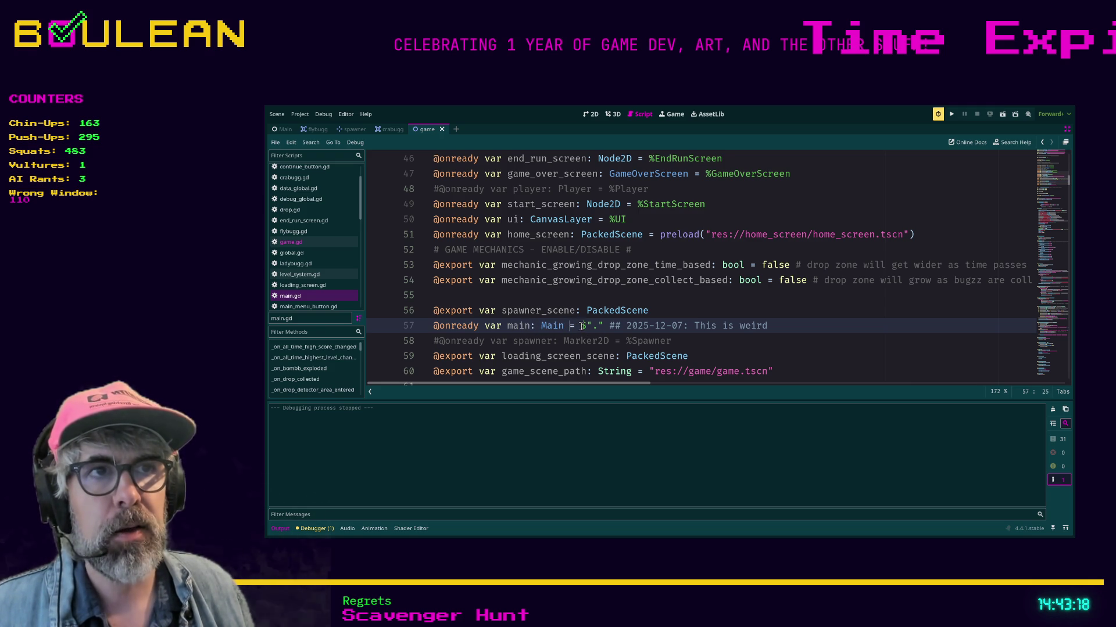
pyautogui.moveTo(580, 327); pyautogui.dragTo(600, 327)
pyautogui.click(600, 327)
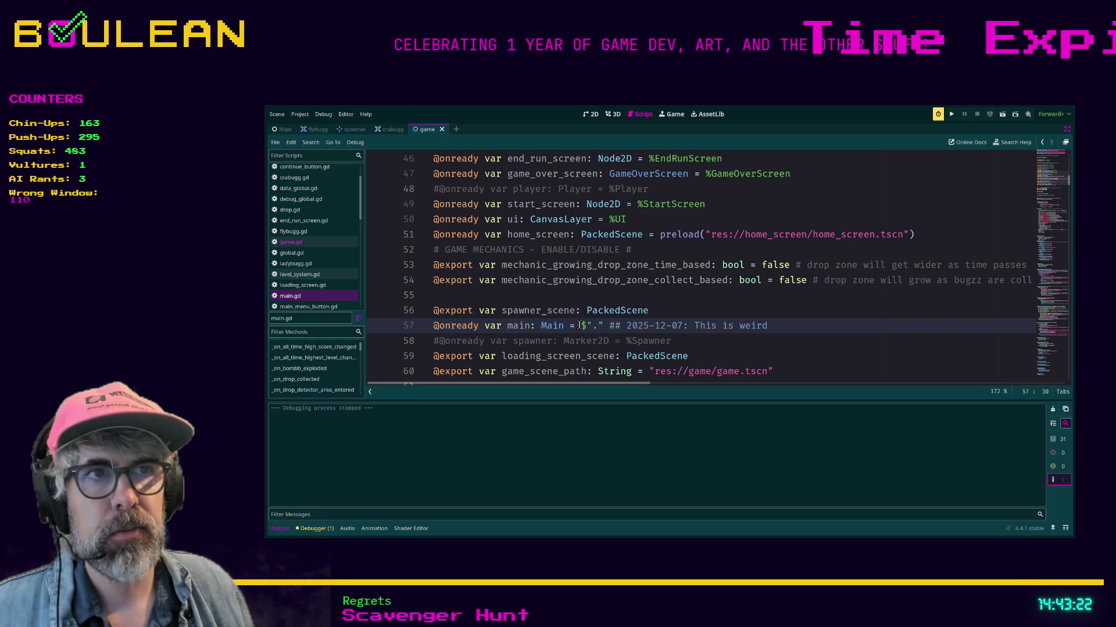
# Select the whole of line 57 to inspect it, then deselect it.
pyautogui.click(777, 327)
pyautogui.moveTo(777, 326); pyautogui.dragTo(424, 326)
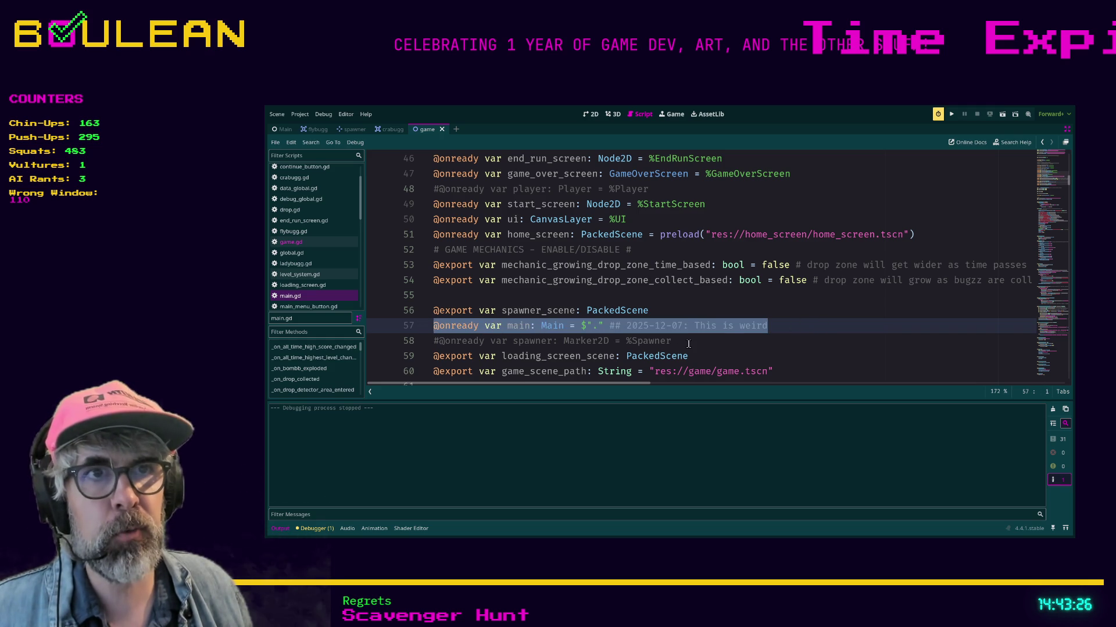
pyautogui.scroll(-1, 688, 344)
pyautogui.click(690, 294)
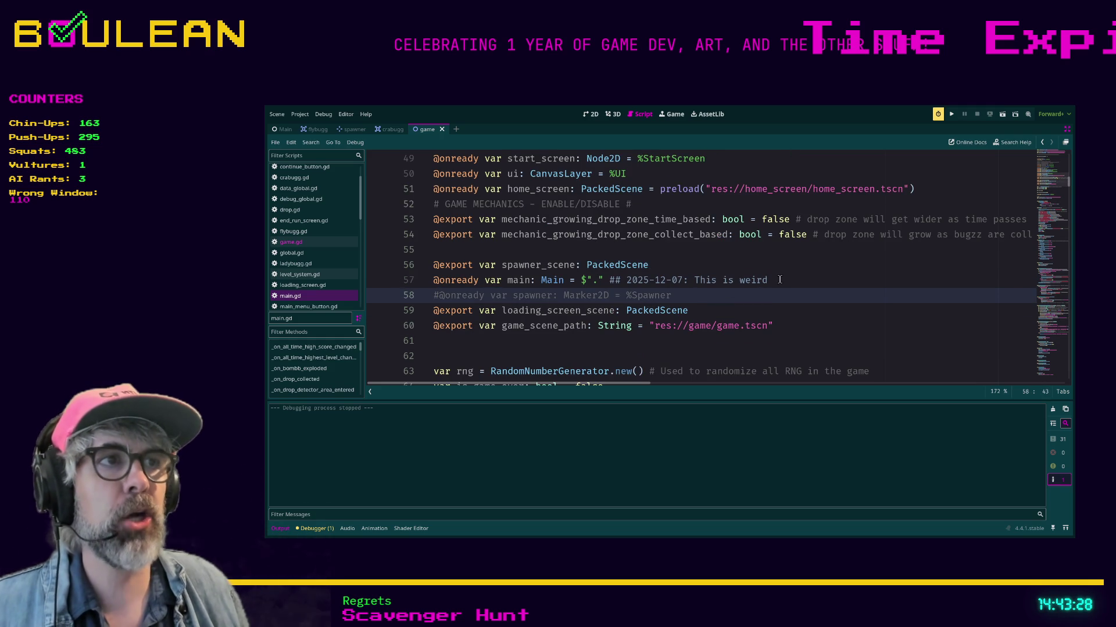
pyautogui.moveTo(780, 280)
pyautogui.mouseDown()
pyautogui.moveTo(454, 265)
pyautogui.moveTo(428, 288)
pyautogui.mouseUp()
pyautogui.press('End')
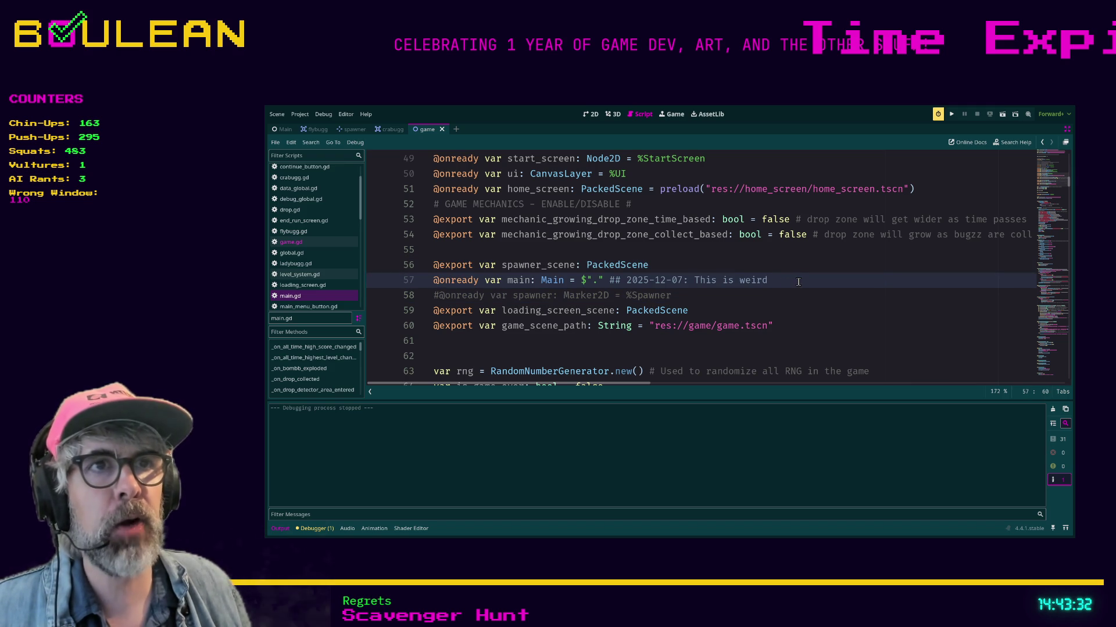
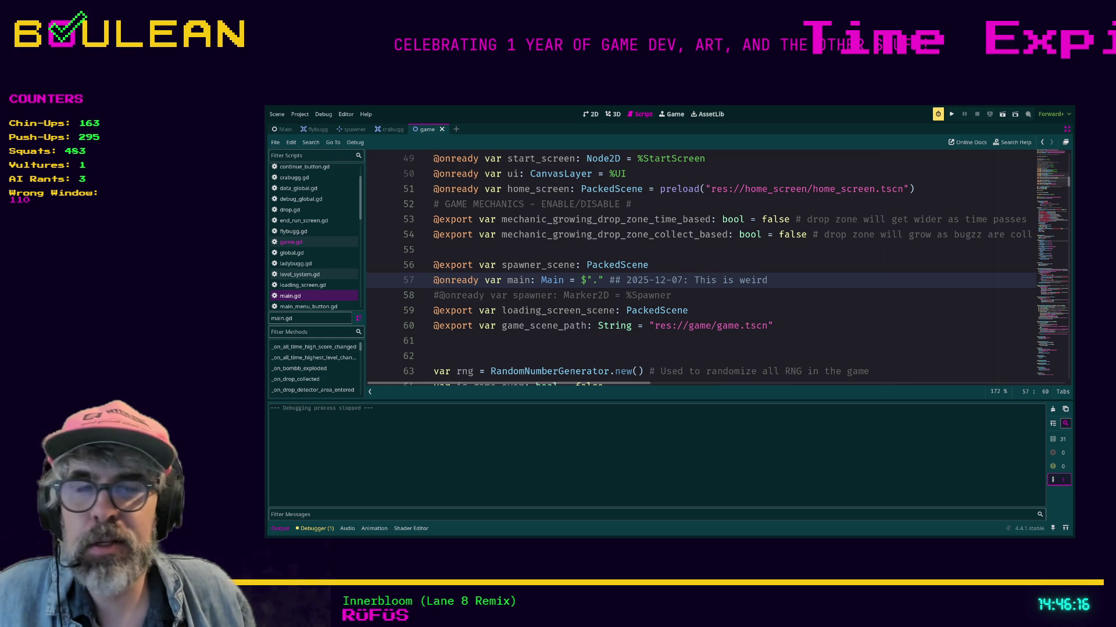
# Leave the Discord chat and show the TASVideos welcome page in the browser.
pyautogui.click(523, 342)
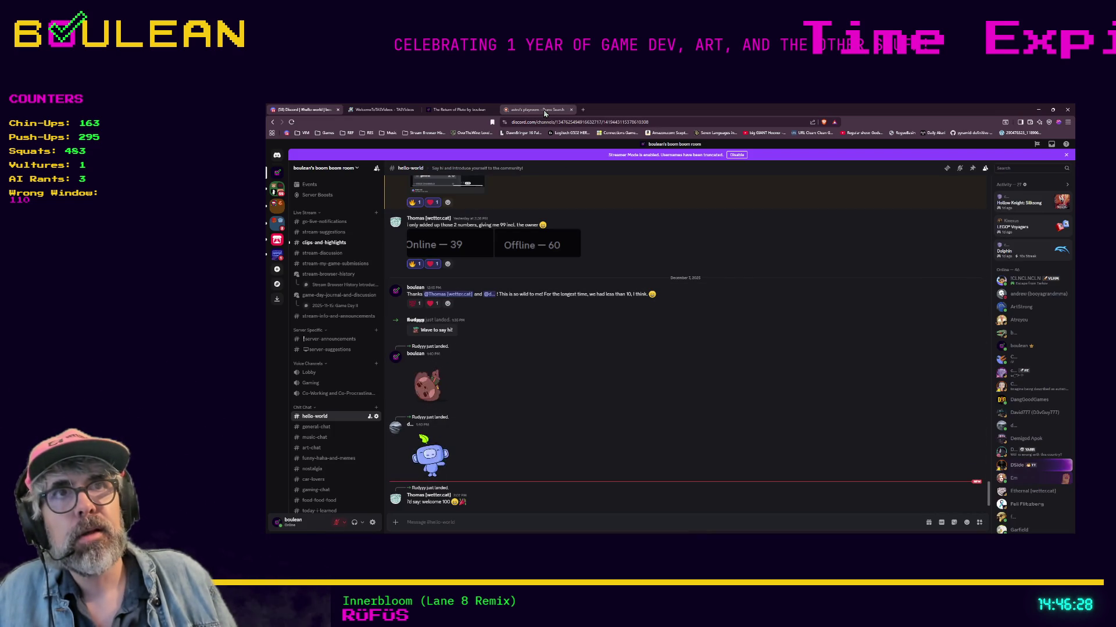
pyautogui.click(380, 109)
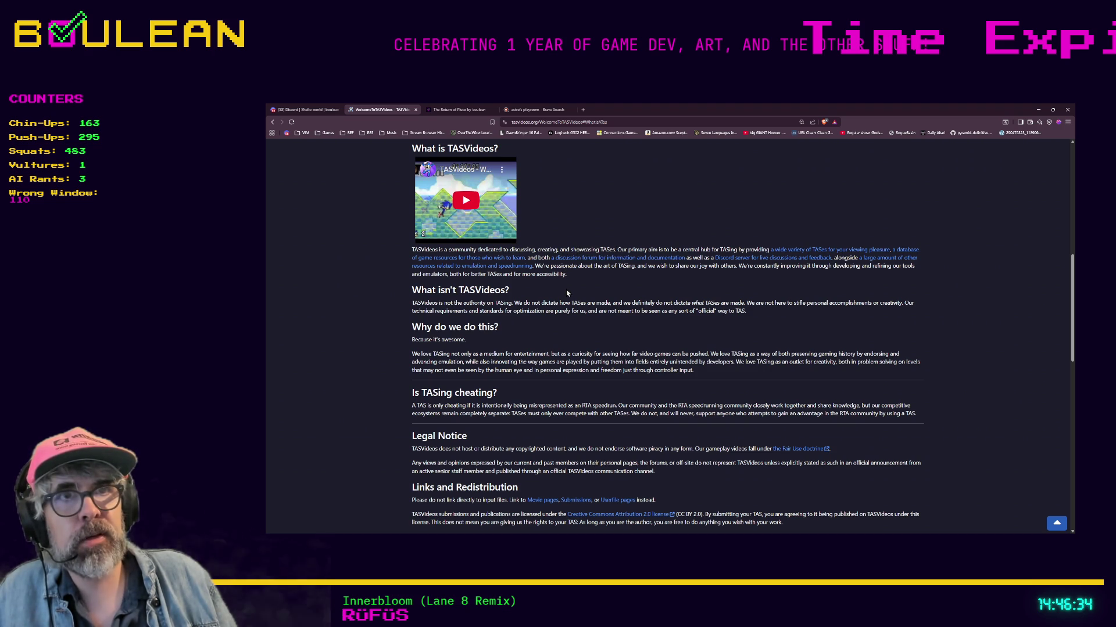
# Return to the top of the welcome page and follow the 'What is a TAS?' contents link.
pyautogui.scroll(3, 503, 301)
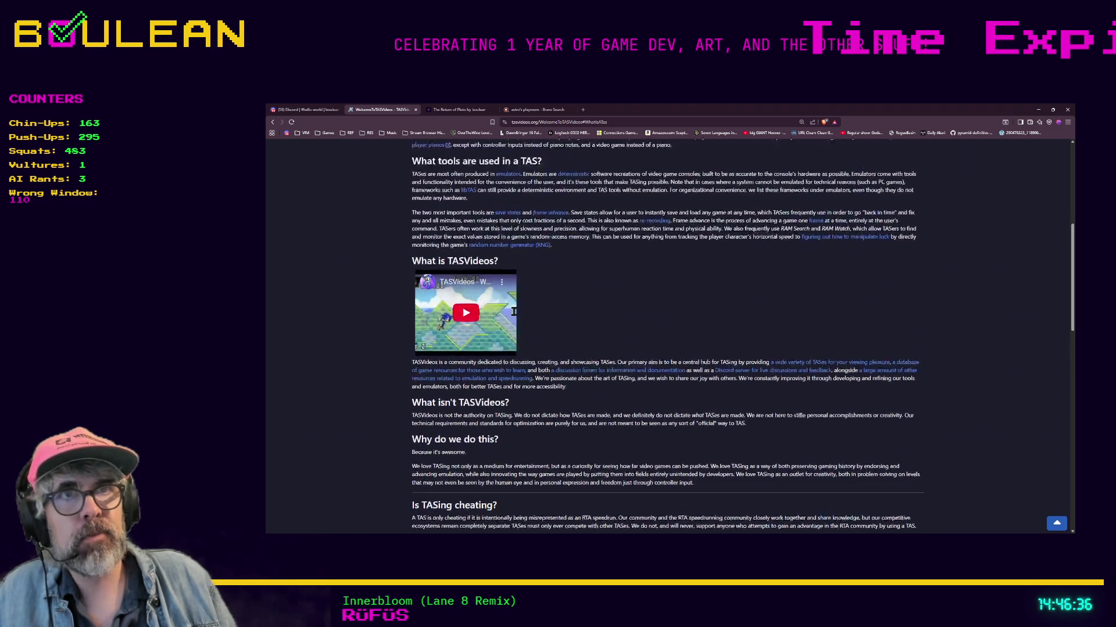
pyautogui.scroll(4, 563, 301)
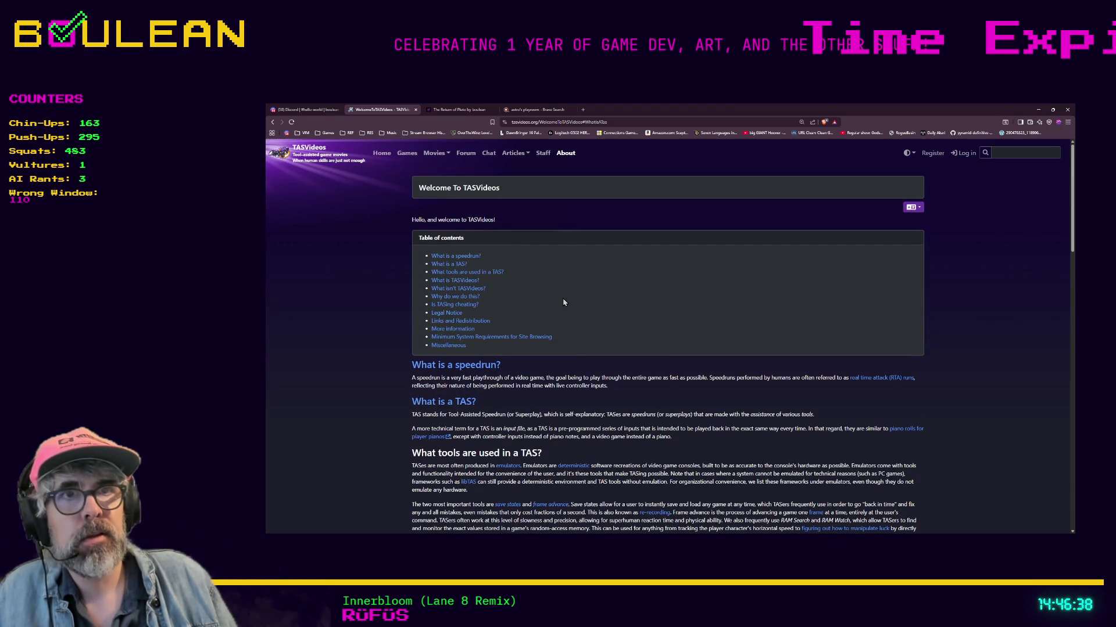
pyautogui.click(448, 265)
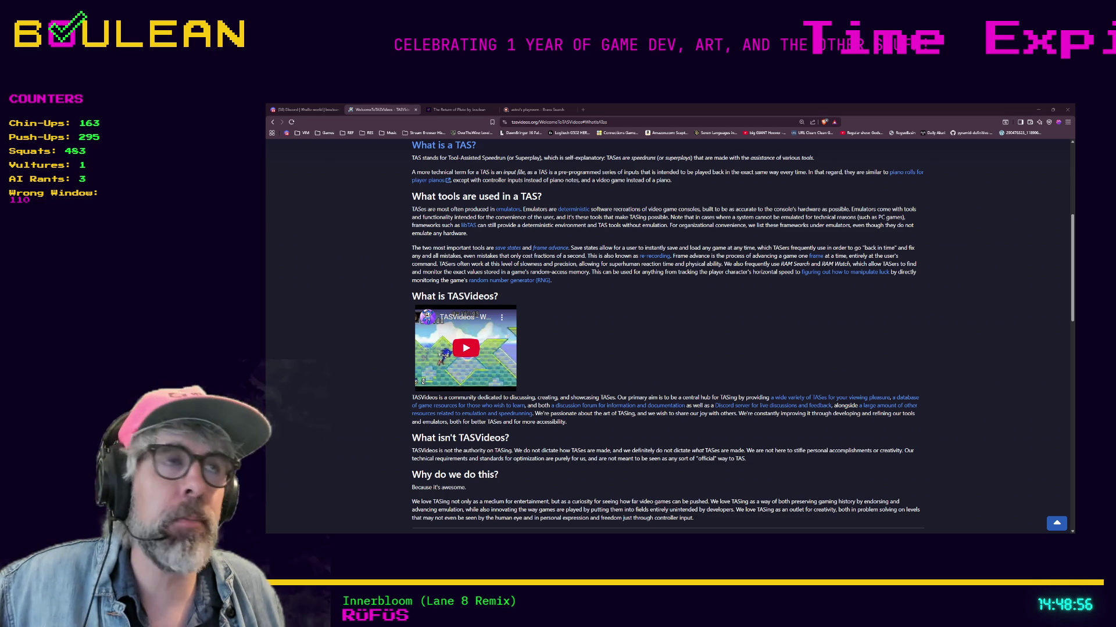
# Minimize the browser and place the cursor on empty line 62 of game.gd in Godot.
pyautogui.click(1038, 109)
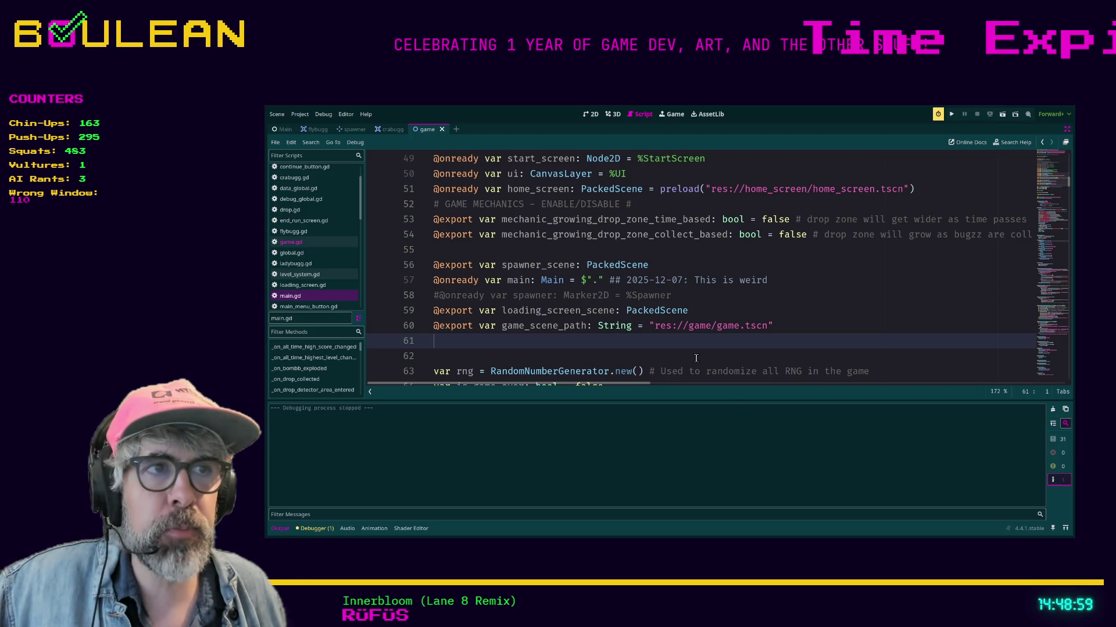
pyautogui.click(693, 355)
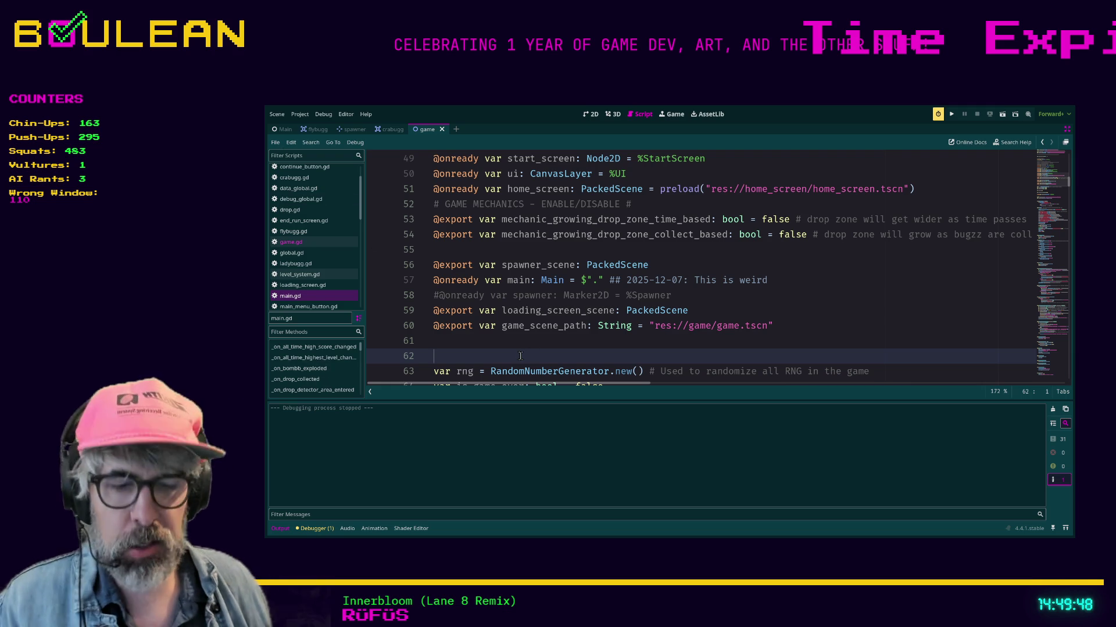
# Run the BUGZZ! project with F5 to bring up its title menu.
pyautogui.press('F5')
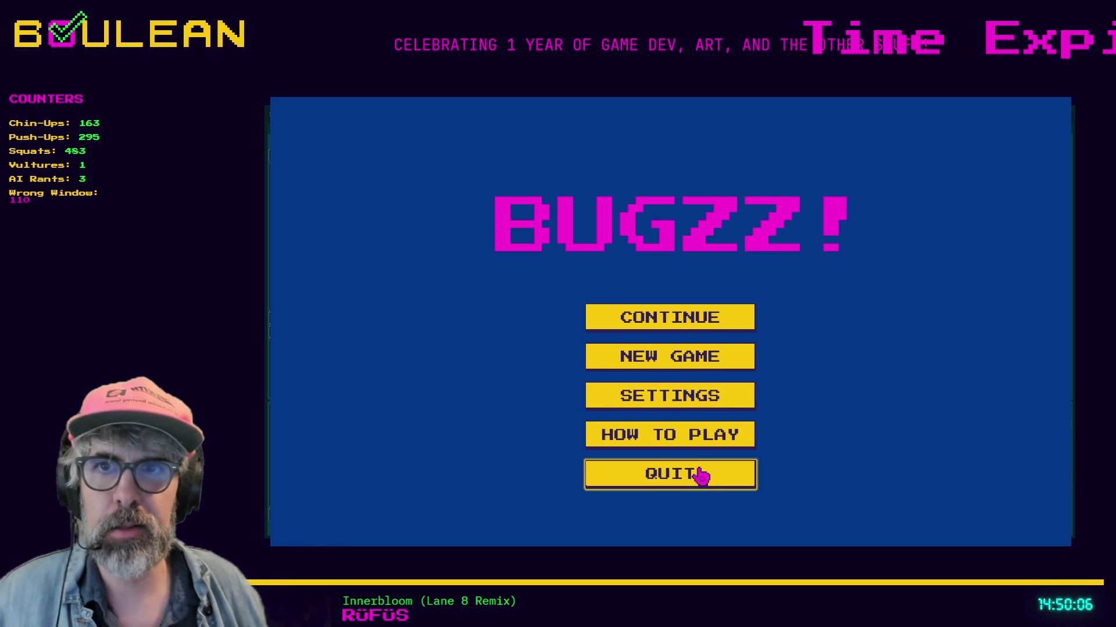
# Choose Quit in the running BUGZZ! title menu.
pyautogui.click(703, 474)
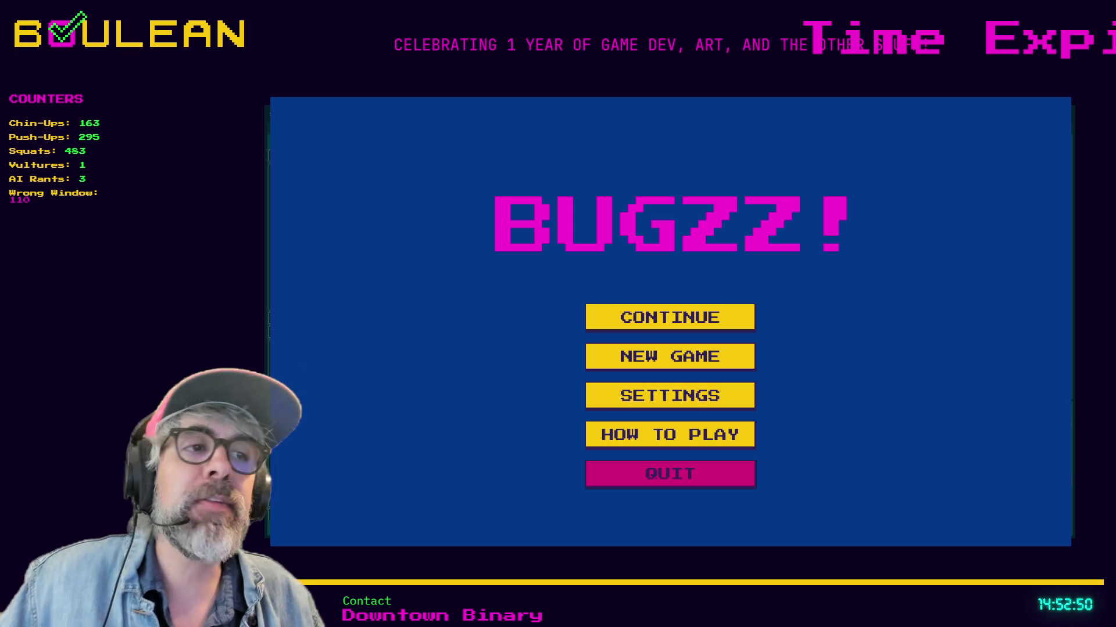
# Quit BUGZZ! from its menu, stopping the debug session and returning to game.gd.
pyautogui.click(664, 477)
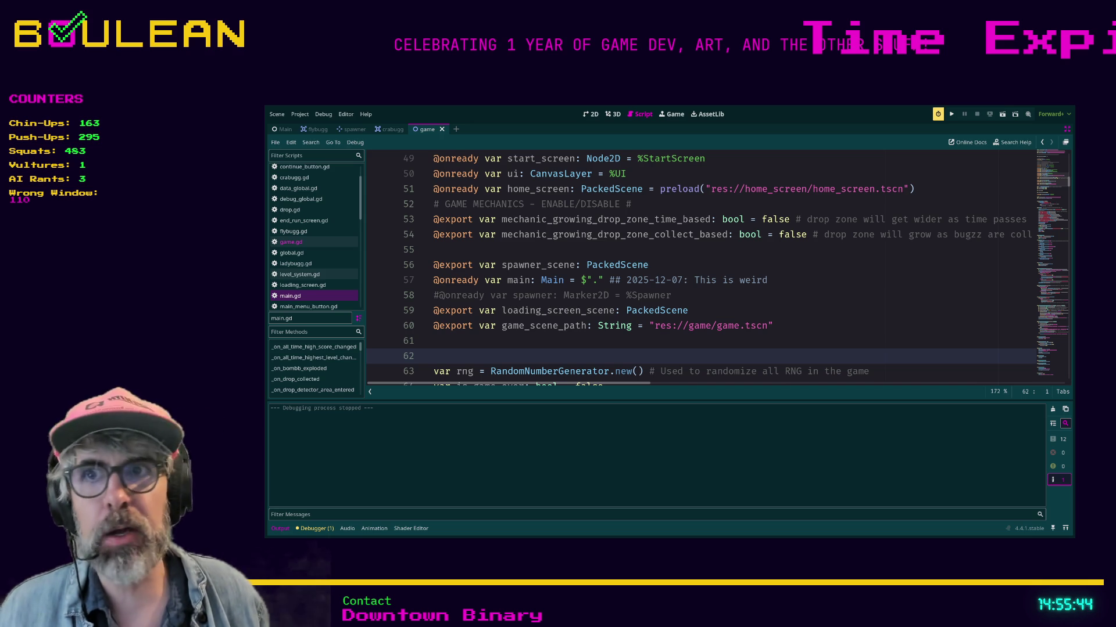
pyautogui.click(533, 345)
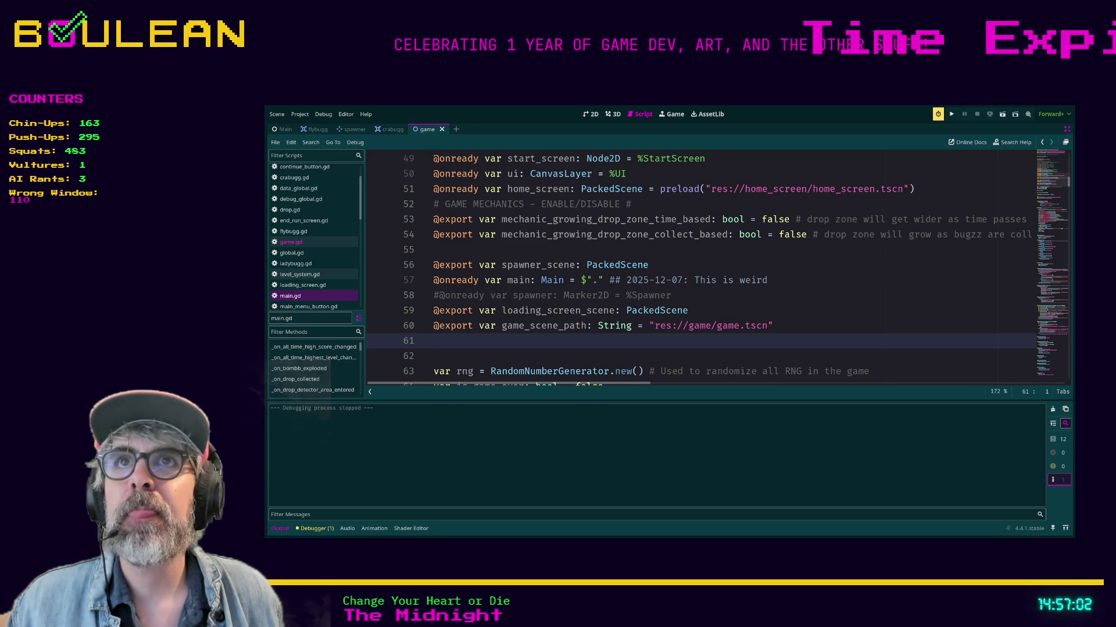
pyautogui.click(823, 355)
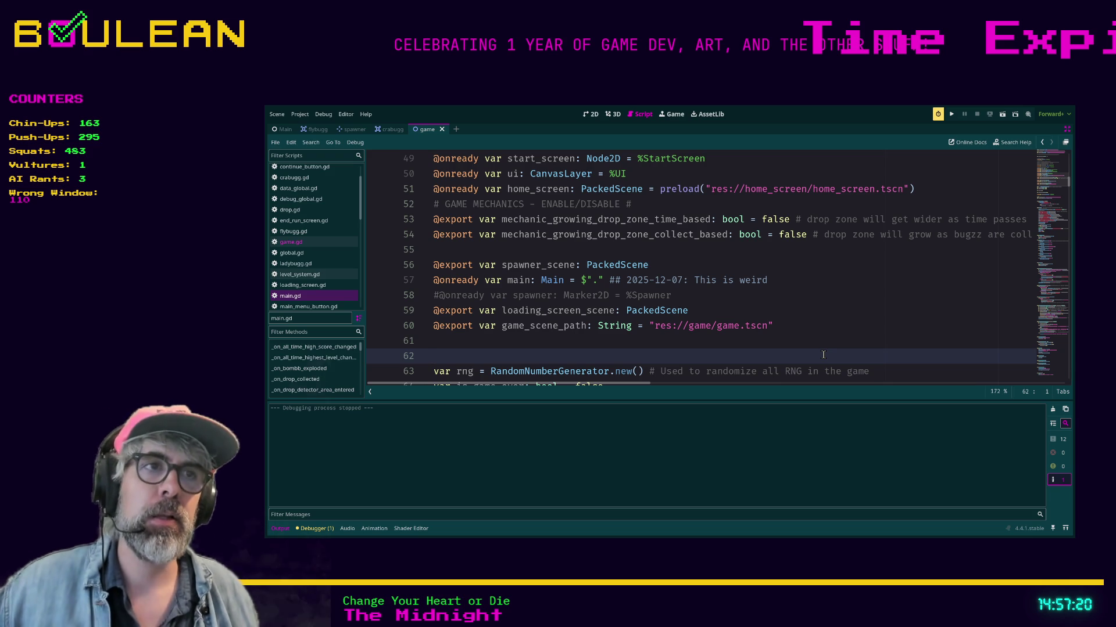
pyautogui.scroll(-1, 469, 336)
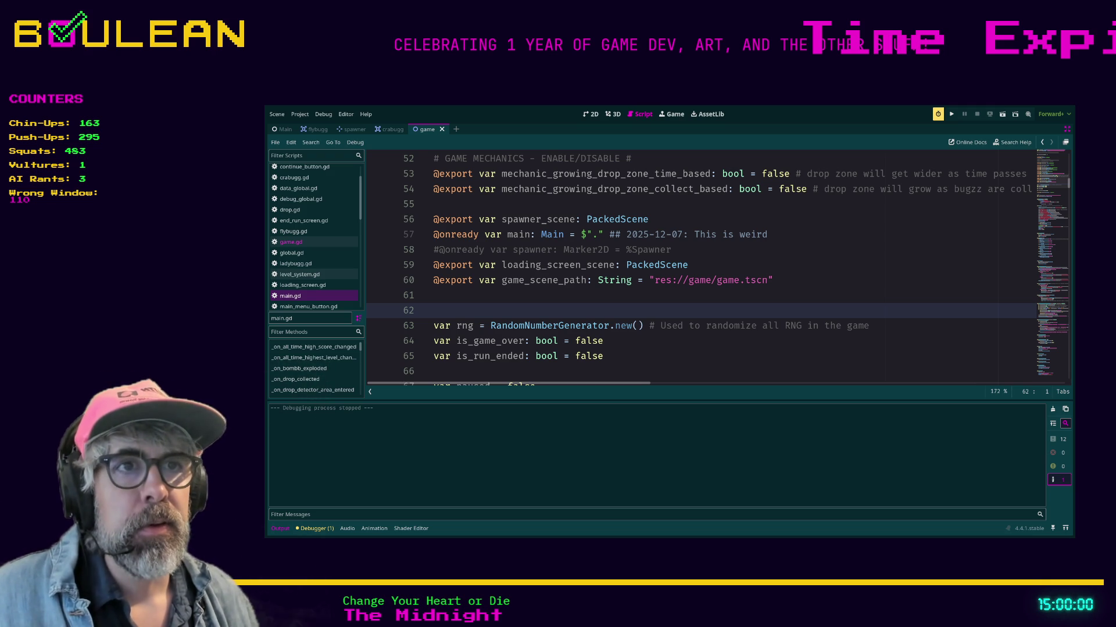
pyautogui.scroll(-2, 719, 268)
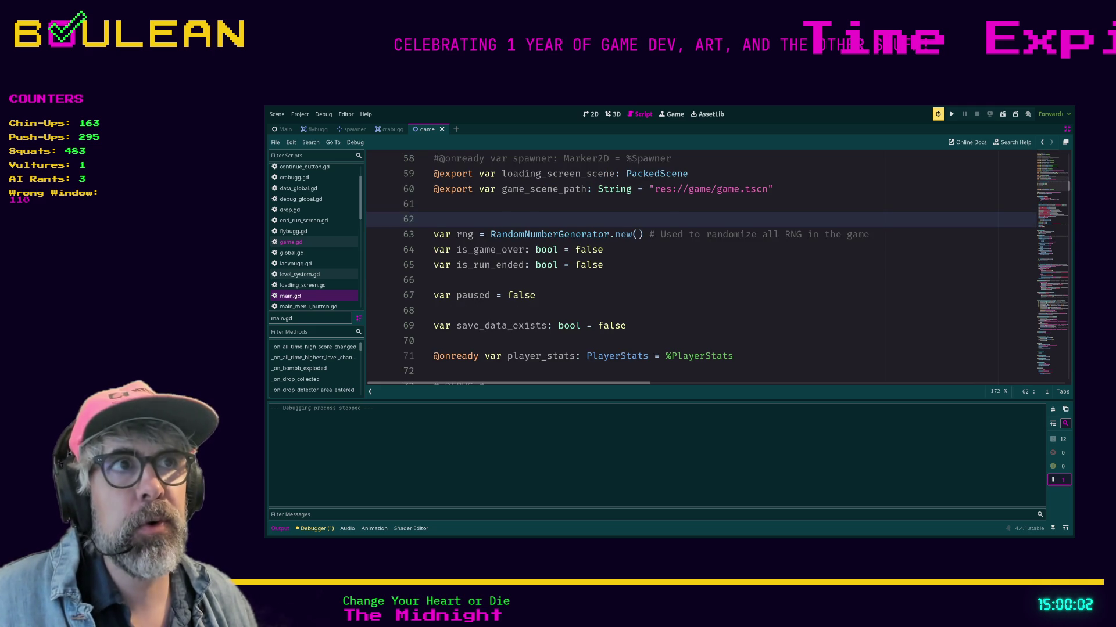
pyautogui.scroll(1, 718, 268)
pyautogui.moveTo(788, 189); pyautogui.dragTo(433, 189)
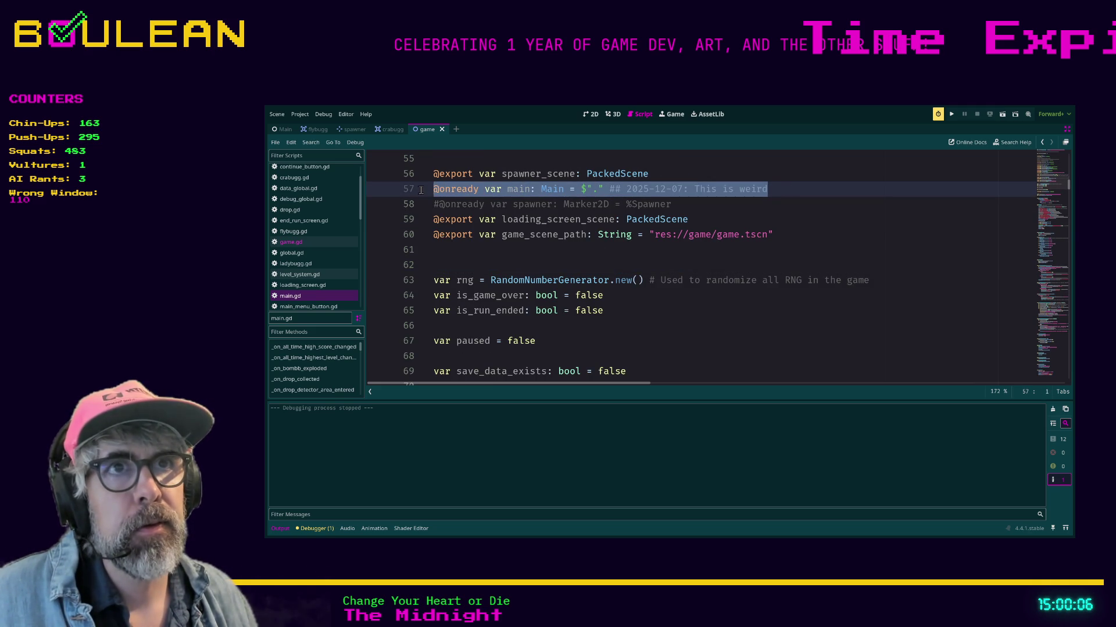
pyautogui.scroll(-1, 564, 281)
pyautogui.scroll(2, 564, 281)
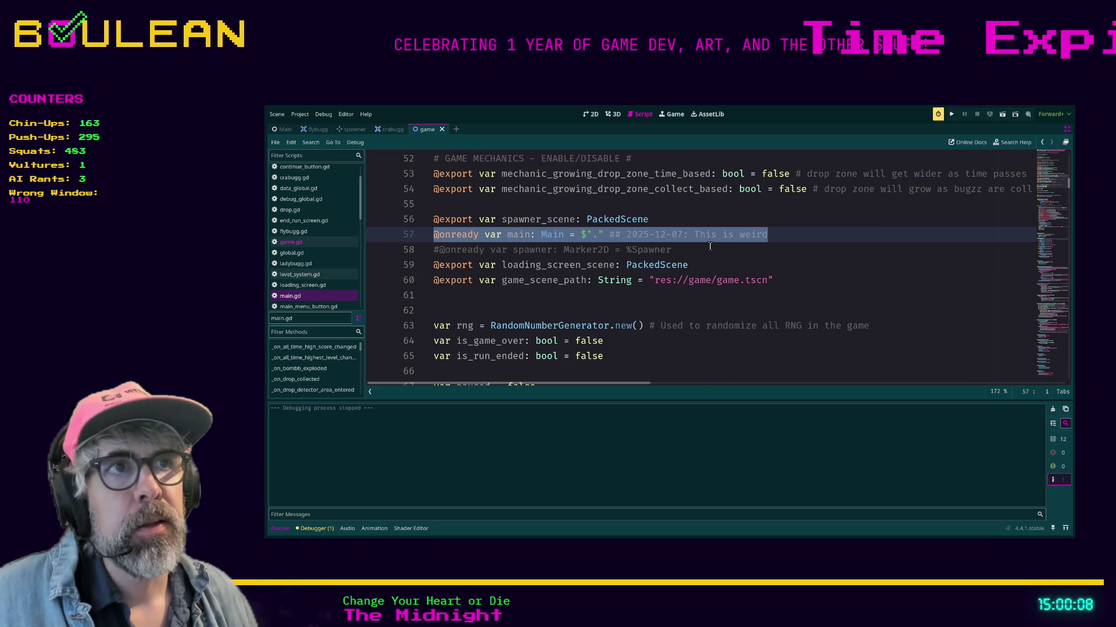
pyautogui.scroll(-2, 575, 300)
pyautogui.scroll(1, 693, 292)
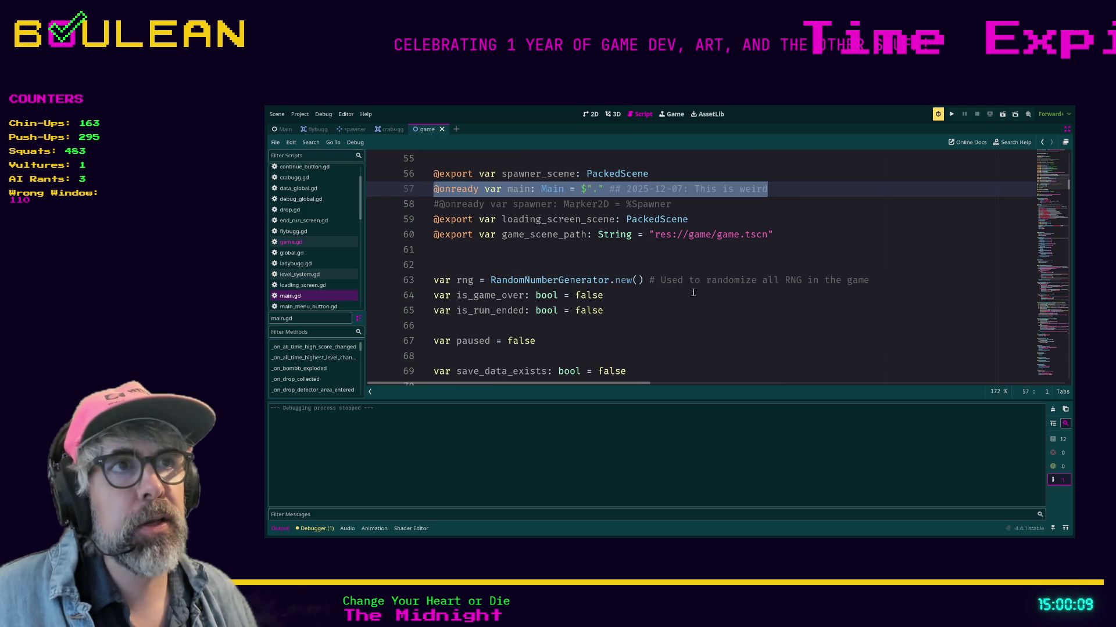
pyautogui.click(787, 189)
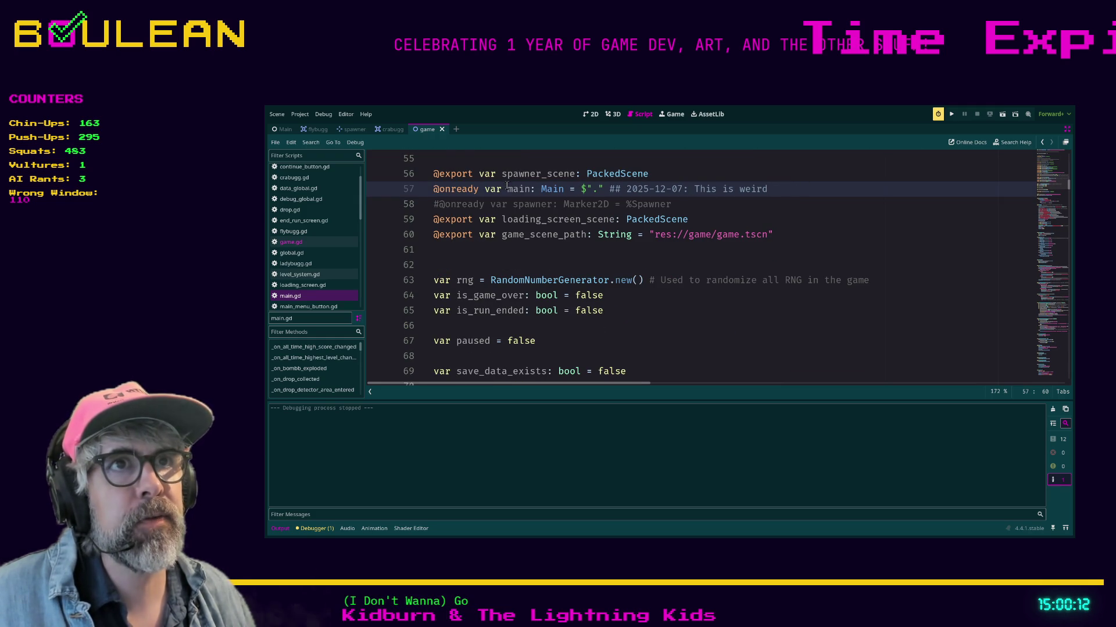
pyautogui.scroll(2, 495, 298)
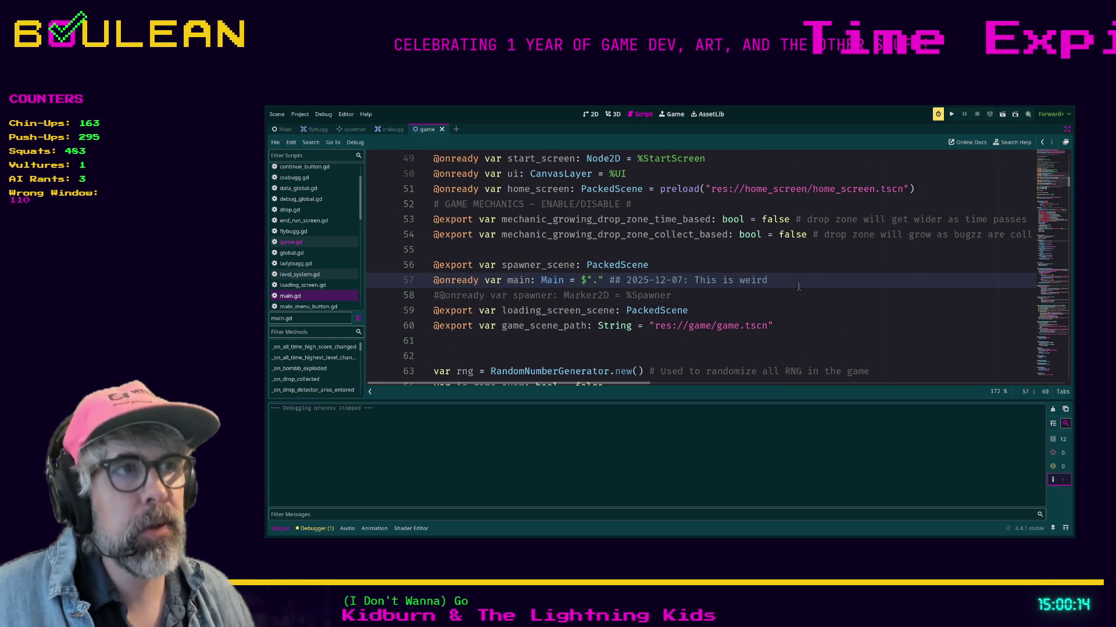
# Search game.gd for 'main' and advance to match 6 of 17.
pyautogui.hotkey('ctrl', 'f')
pyautogui.write('main')
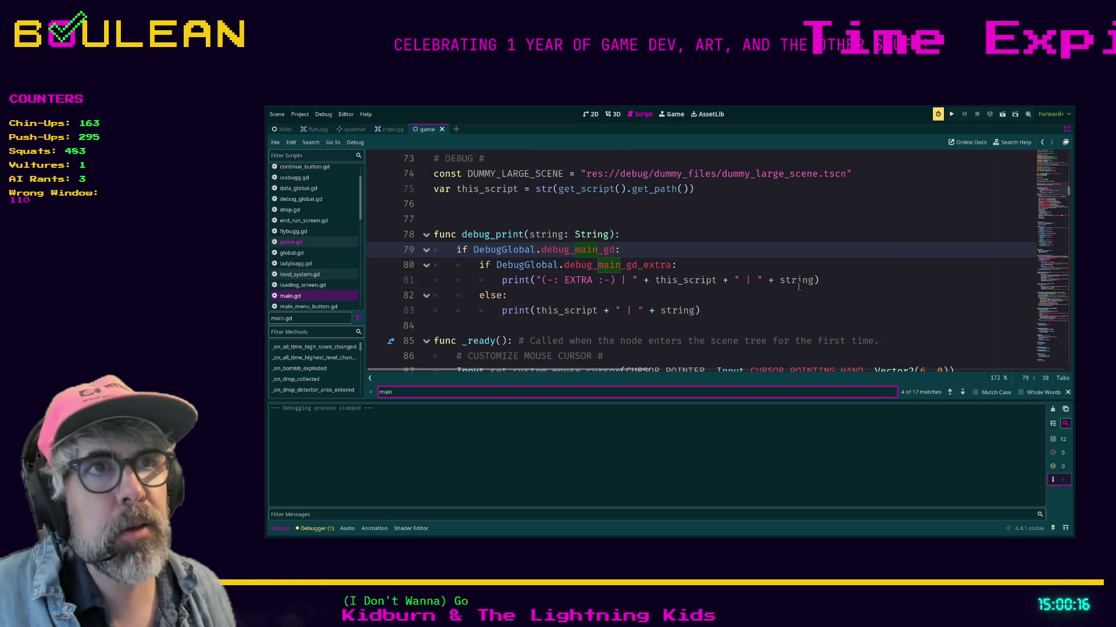
pyautogui.click(963, 393)
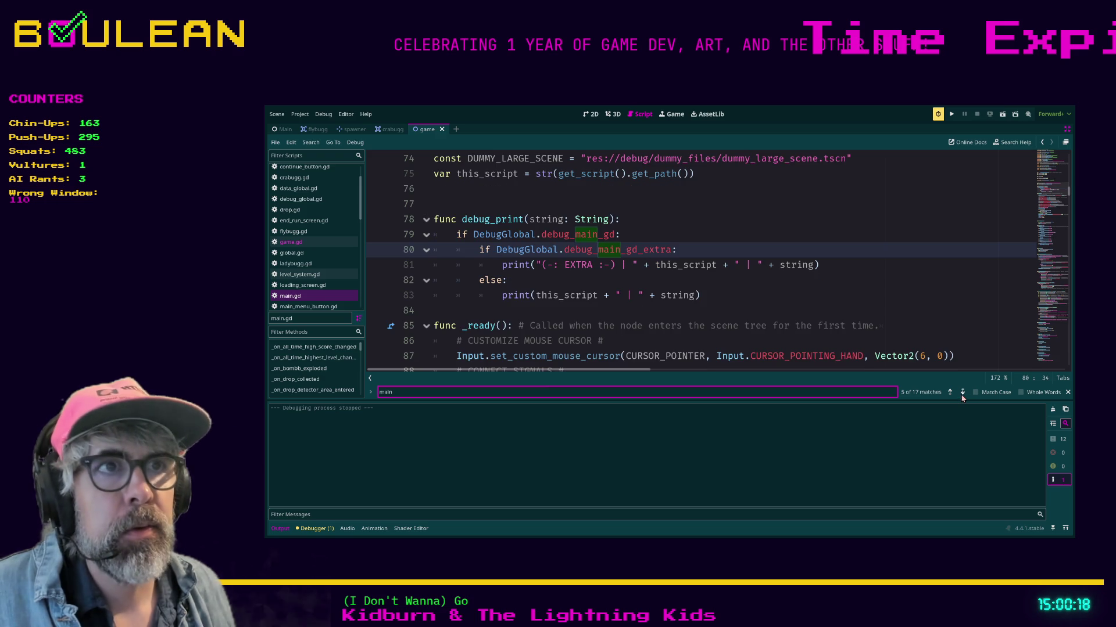
pyautogui.click(962, 393)
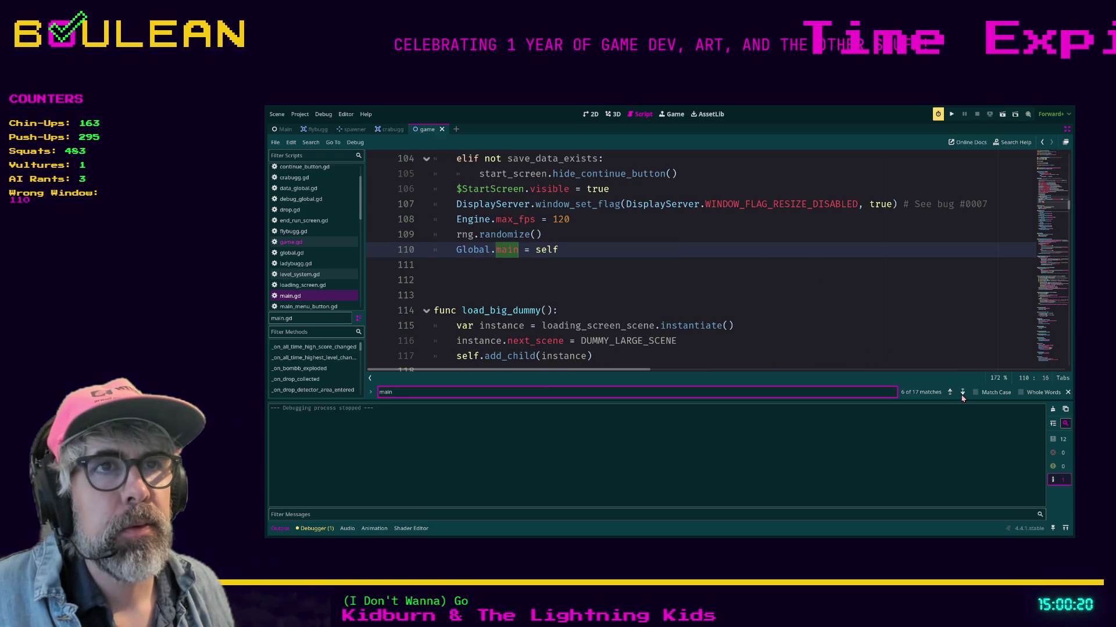
# Inspect the Global.main = self line 110 by selecting it, then deselect it unchanged.
pyautogui.scroll(2, 498, 344)
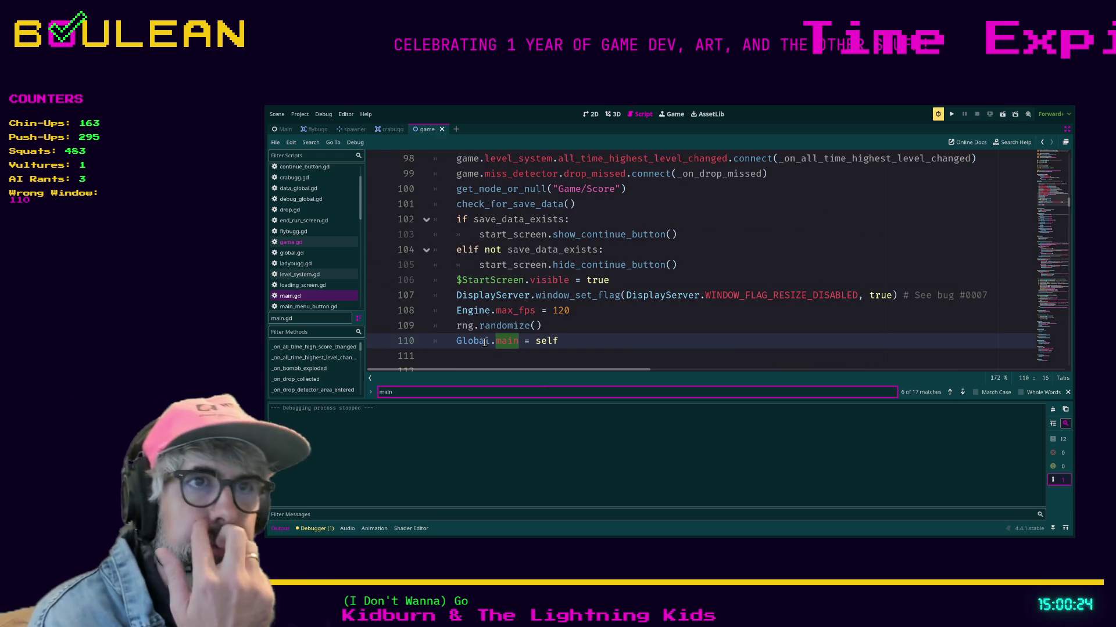
pyautogui.scroll(1, 491, 343)
pyautogui.scroll(-1, 491, 343)
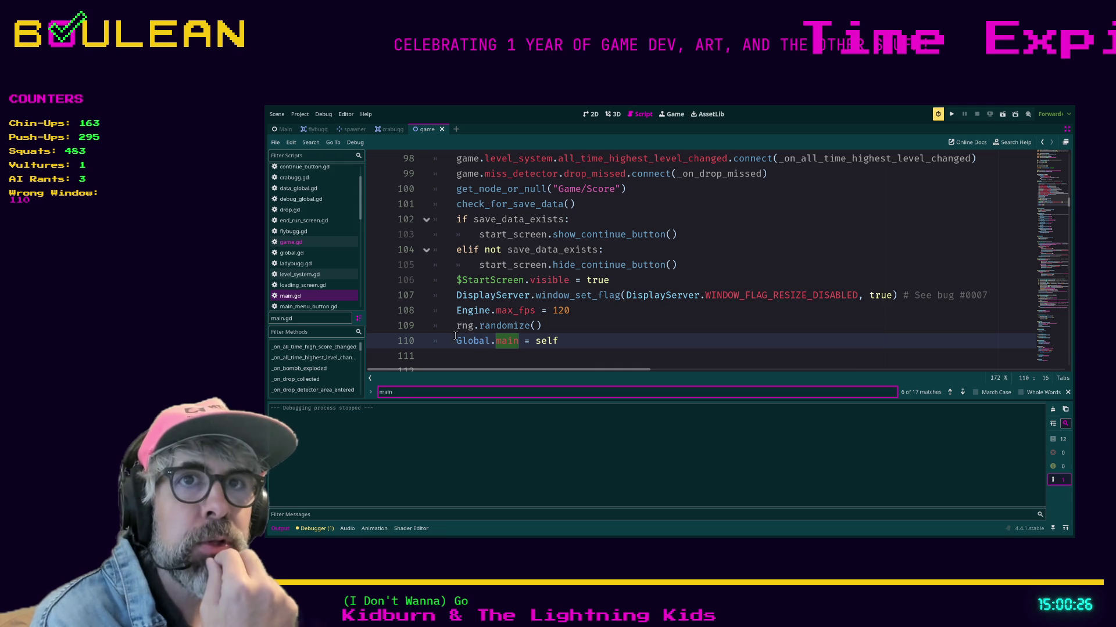
pyautogui.moveTo(578, 341)
pyautogui.mouseDown()
pyautogui.moveTo(440, 342)
pyautogui.moveTo(452, 341)
pyautogui.mouseUp()
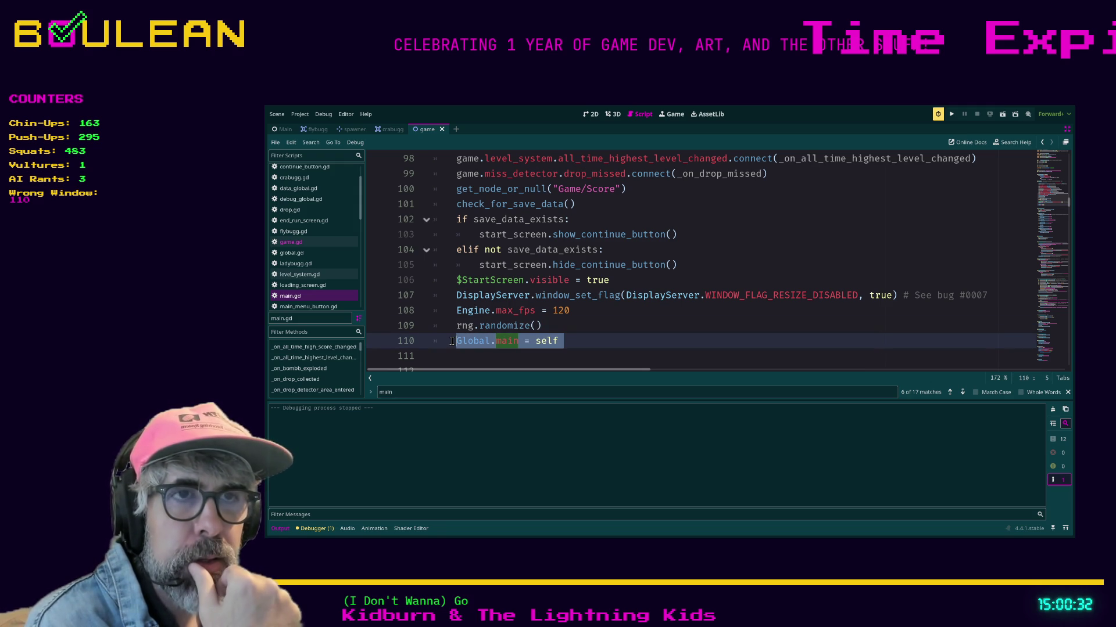
pyautogui.moveTo(591, 340); pyautogui.dragTo(453, 343)
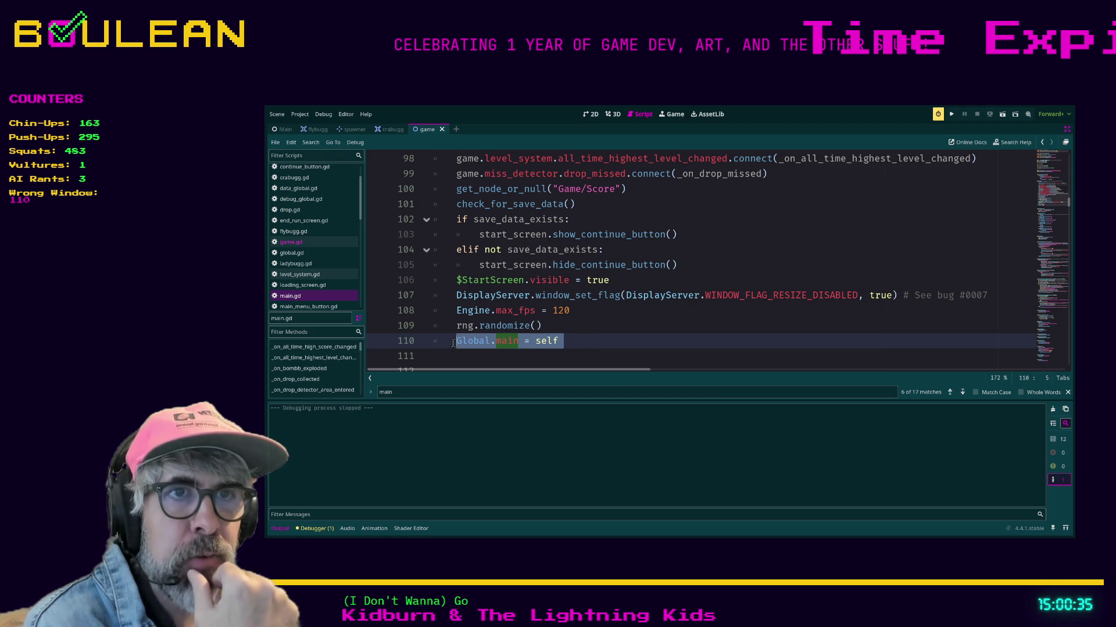
pyautogui.click(576, 340)
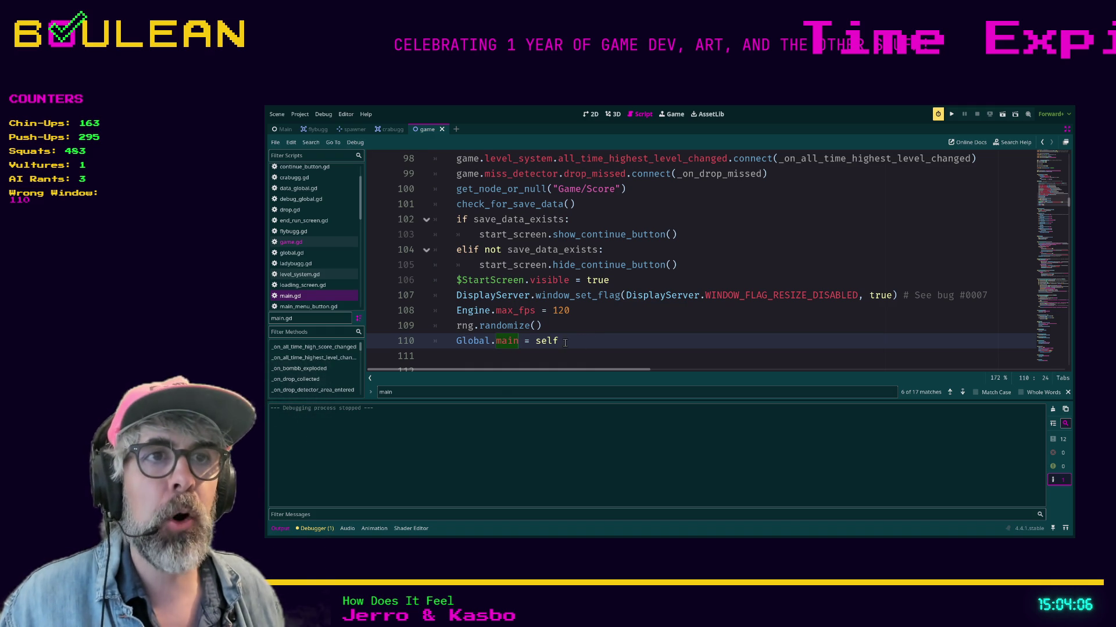
pyautogui.scroll(2, 589, 340)
pyautogui.scroll(7, 589, 340)
pyautogui.scroll(-4, 494, 226)
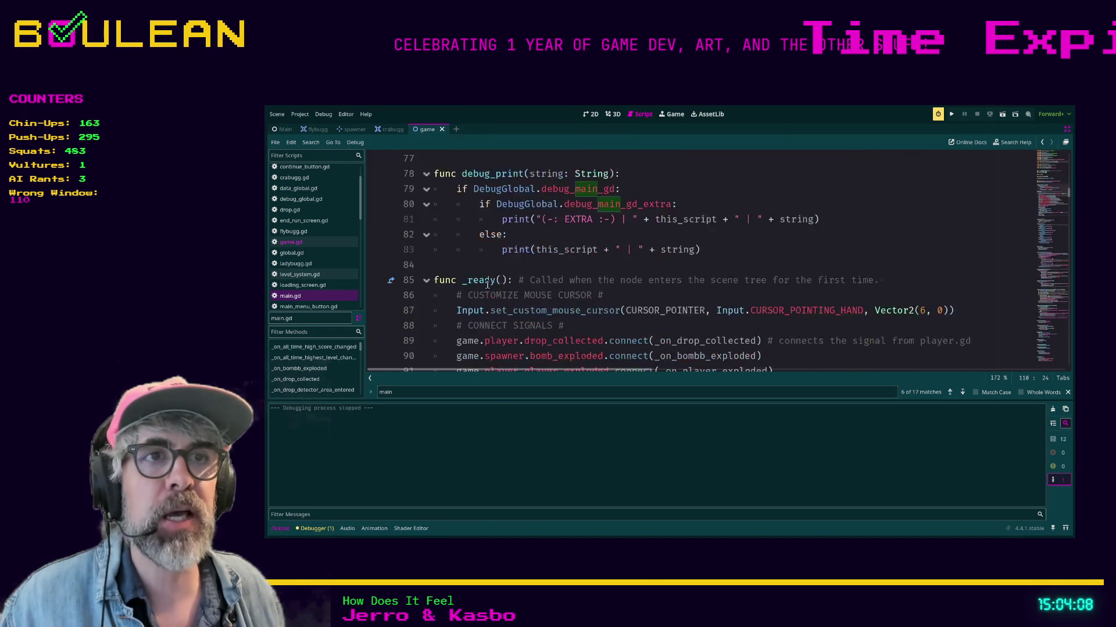
pyautogui.scroll(-9, 495, 226)
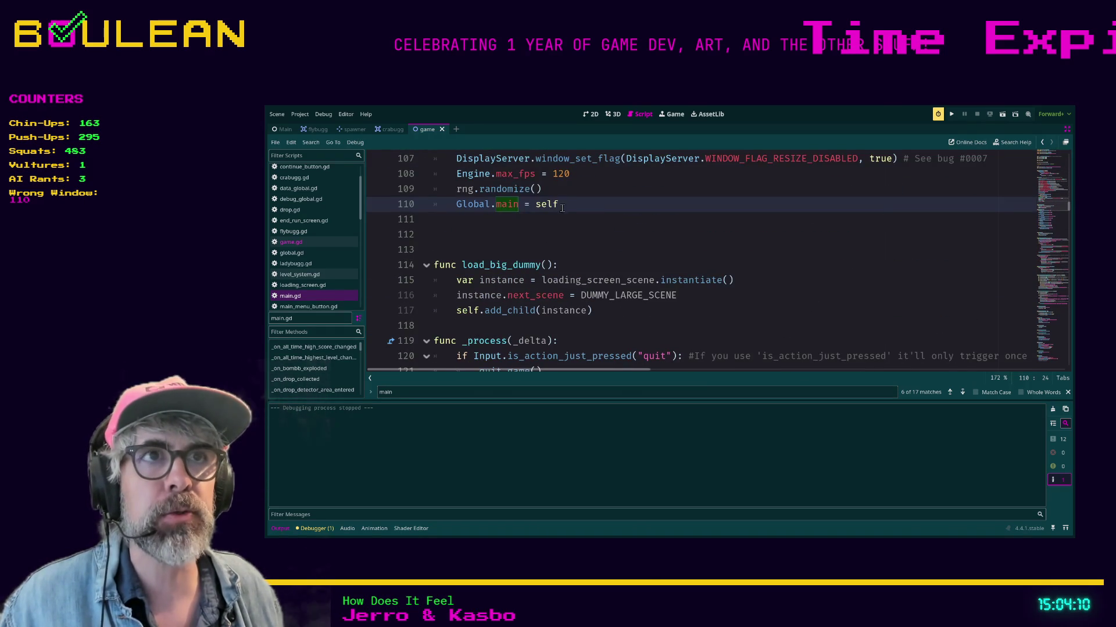
pyautogui.moveTo(581, 205); pyautogui.dragTo(436, 205)
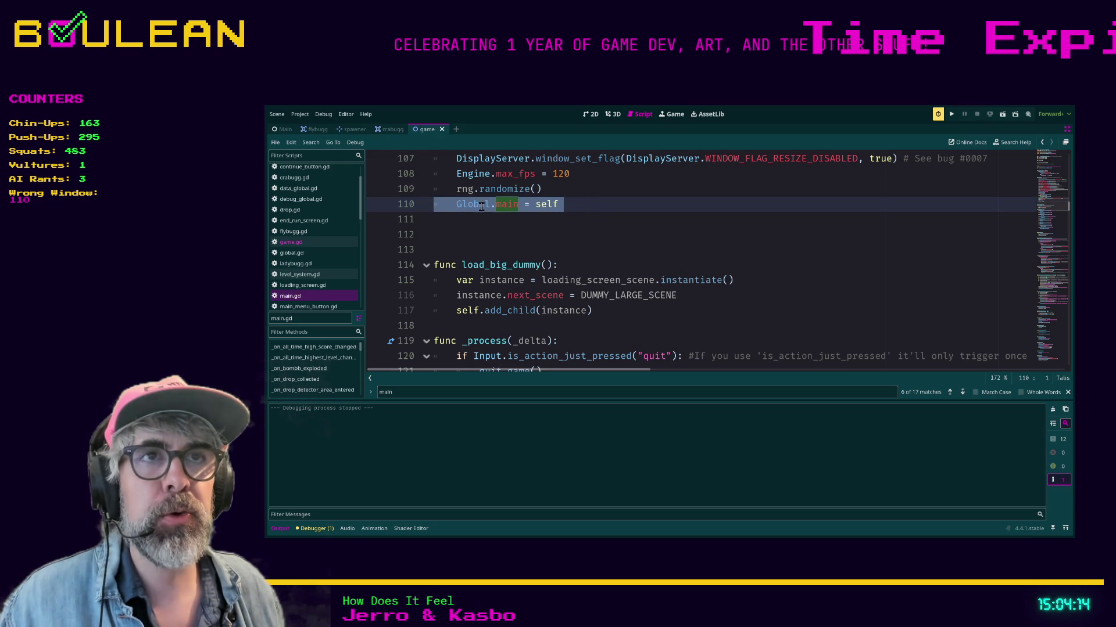
pyautogui.click(588, 204)
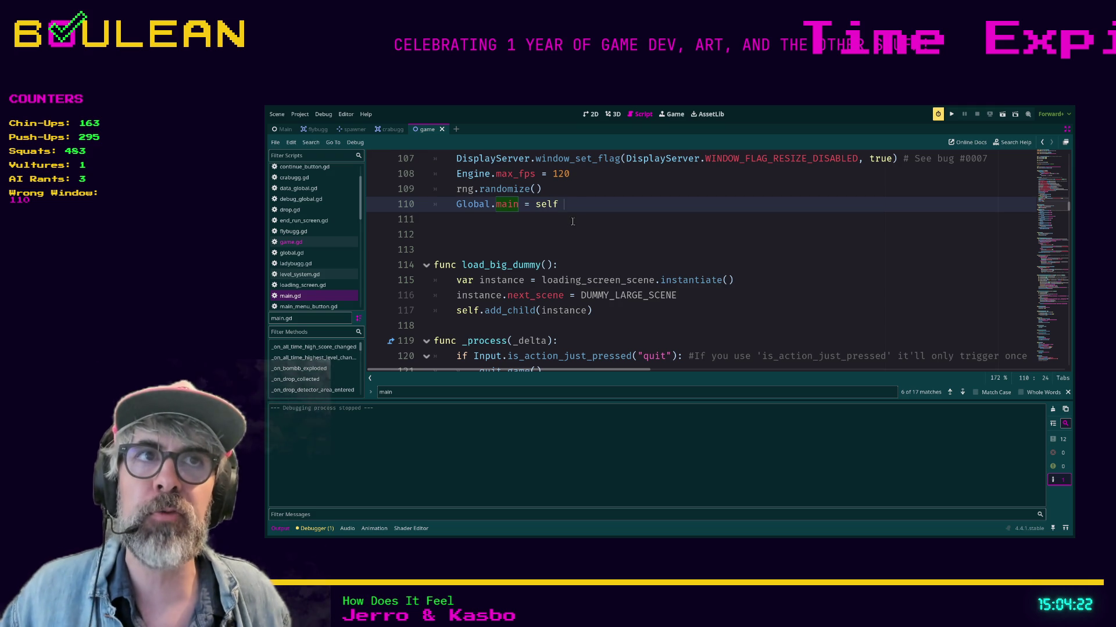
pyautogui.hotkey('shift', 'Home')
pyautogui.hotkey('shift', 'Home')
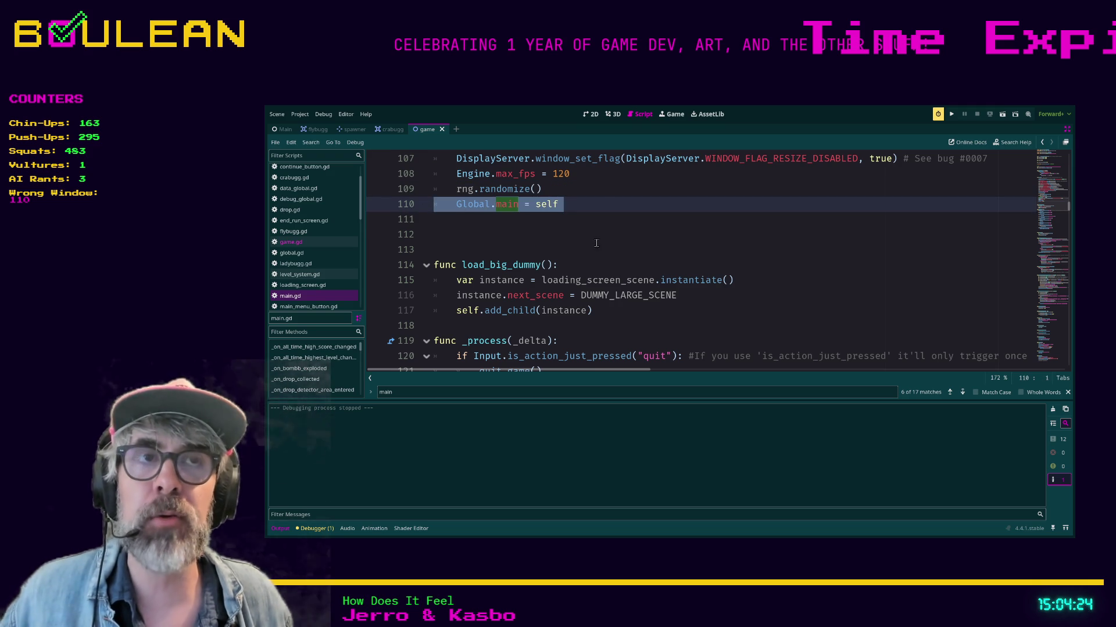
pyautogui.click(606, 208)
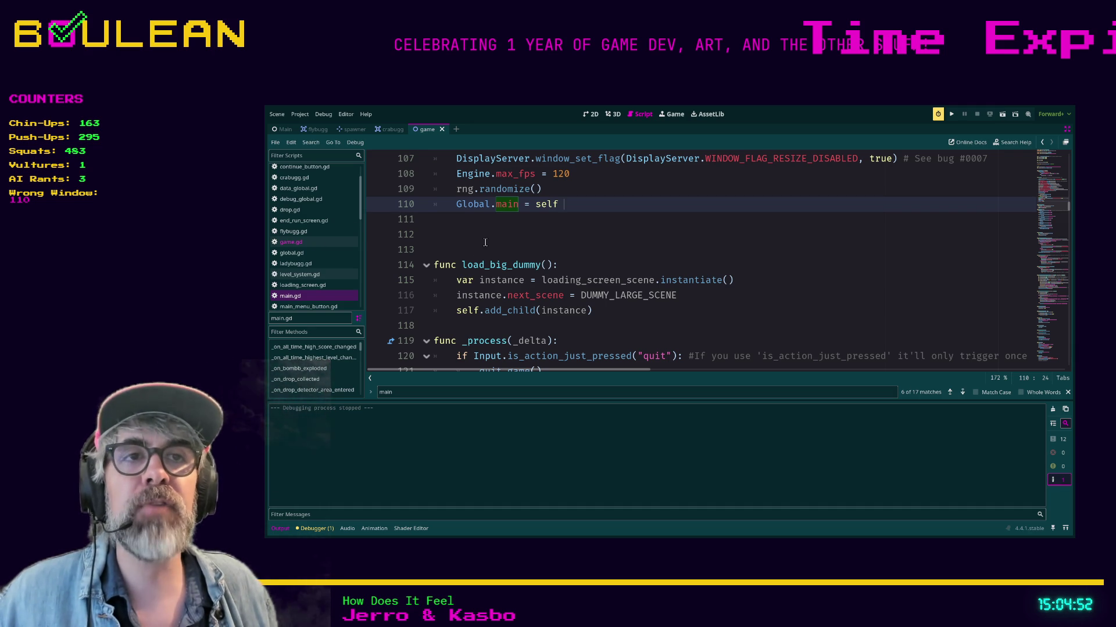
# Move the cursor through lines 111–114, ending after the load_big_dummy declaration.
pyautogui.click(461, 236)
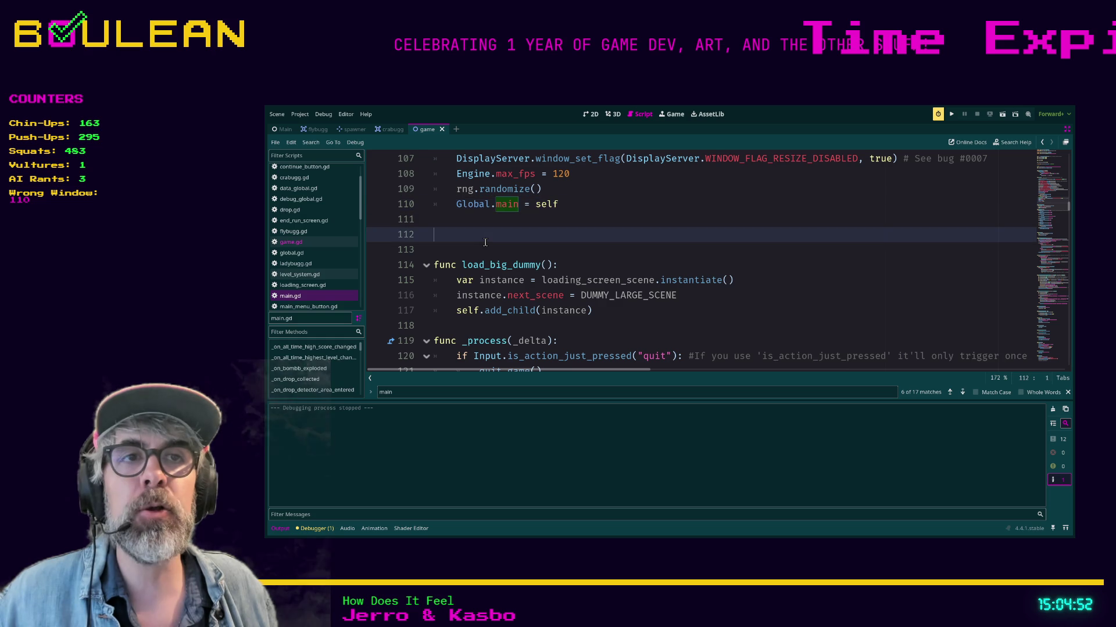
pyautogui.press('Up')
pyautogui.click(446, 249)
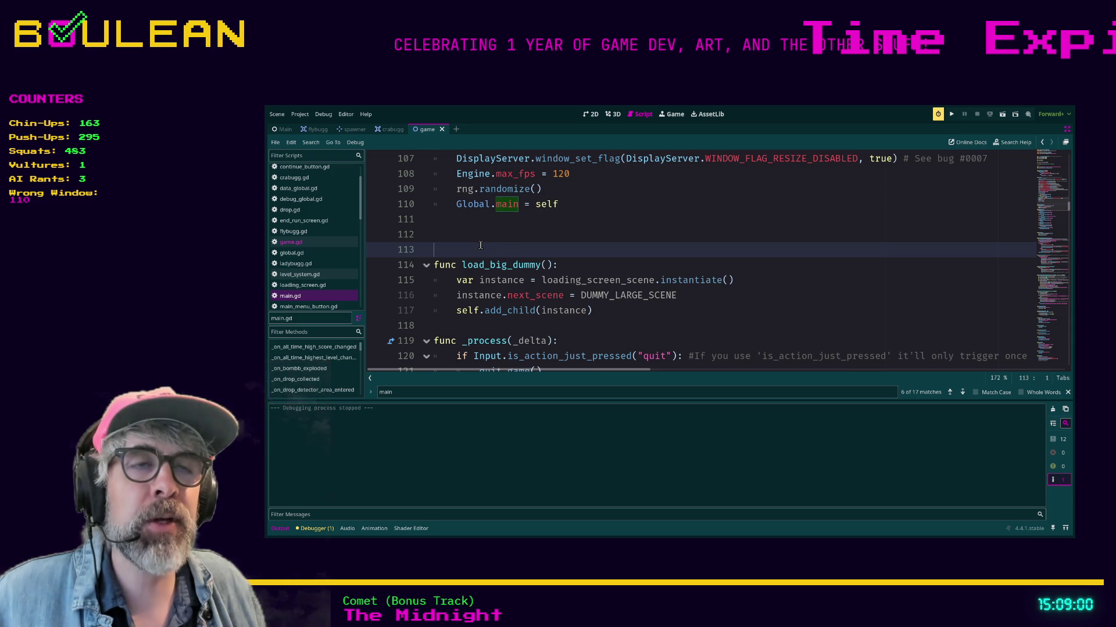
pyautogui.scroll(-1, 480, 245)
pyautogui.scroll(2, 480, 245)
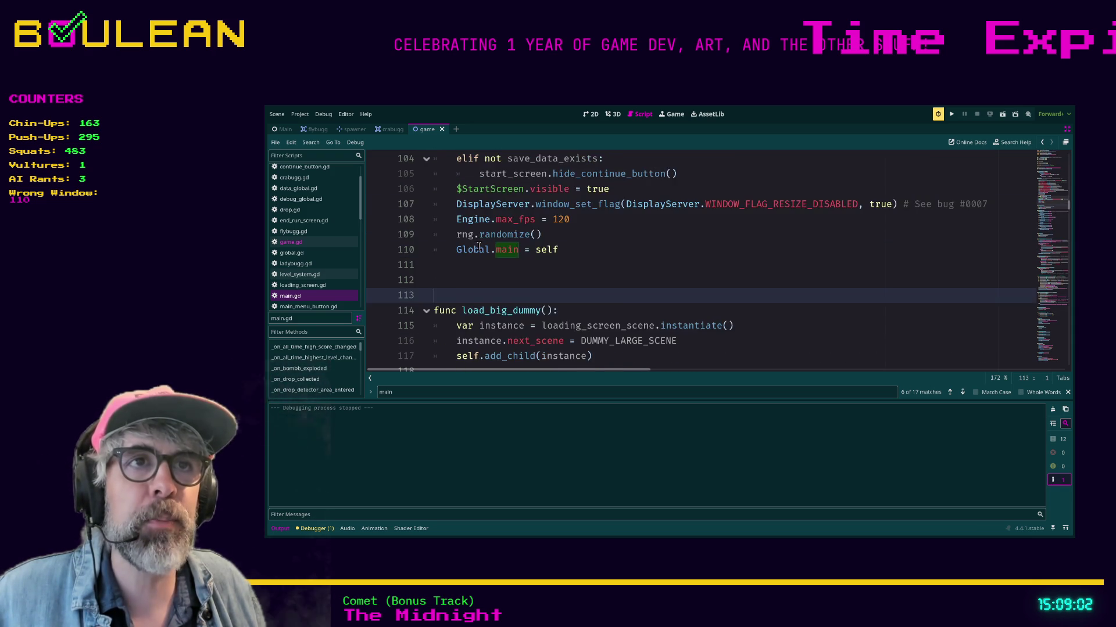
pyautogui.scroll(-1, 479, 246)
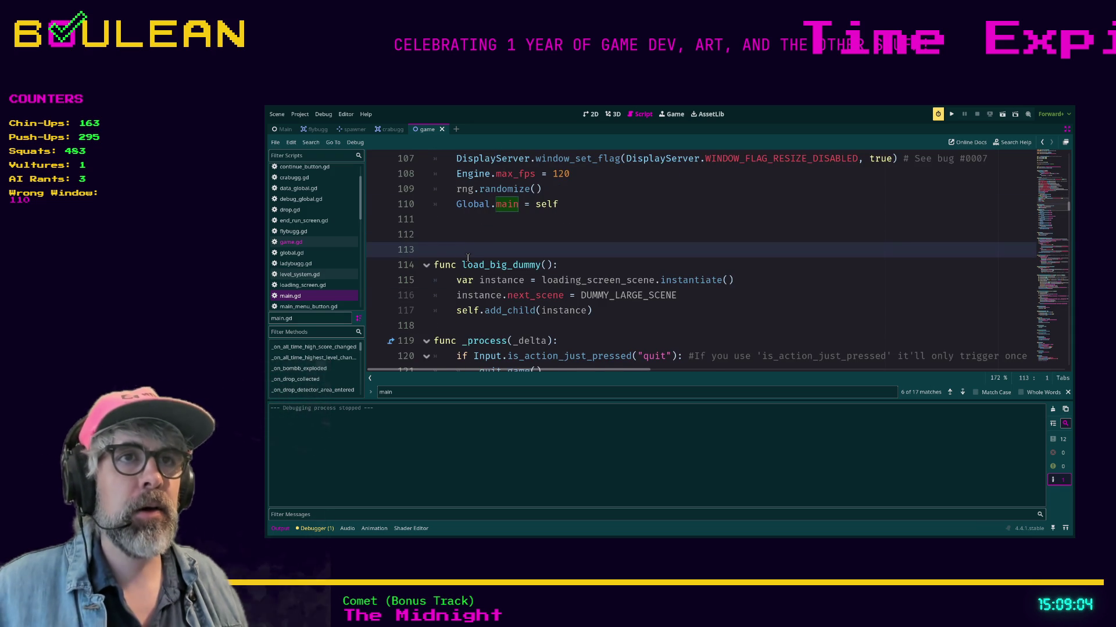
pyautogui.click(564, 266)
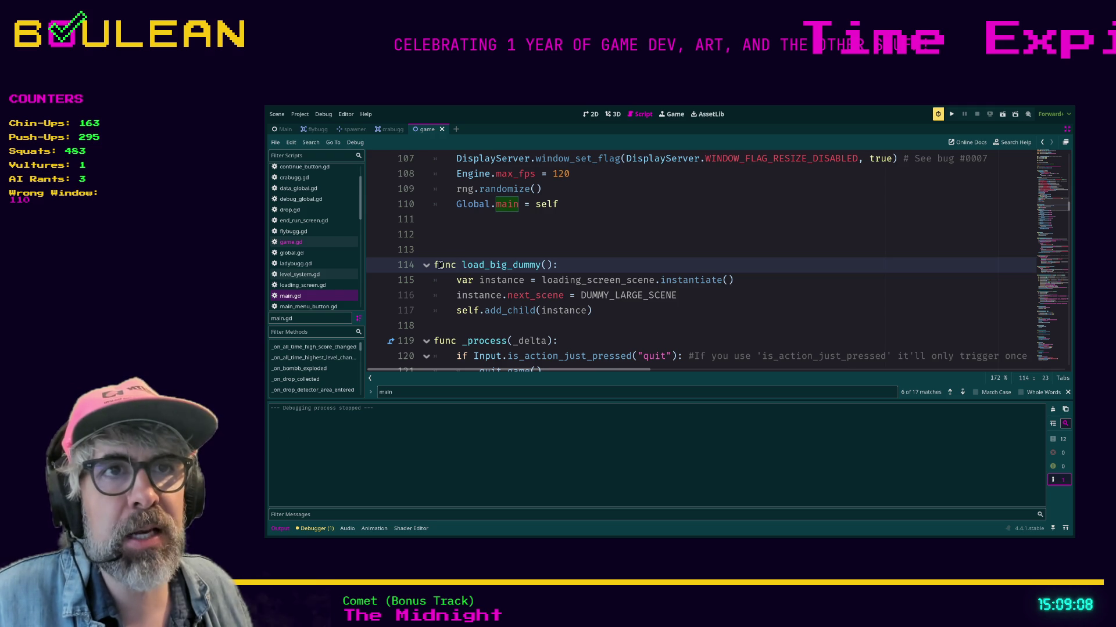
pyautogui.keyDown('ctrl'); pyautogui.scroll(2, 541, 293); pyautogui.keyUp('ctrl')
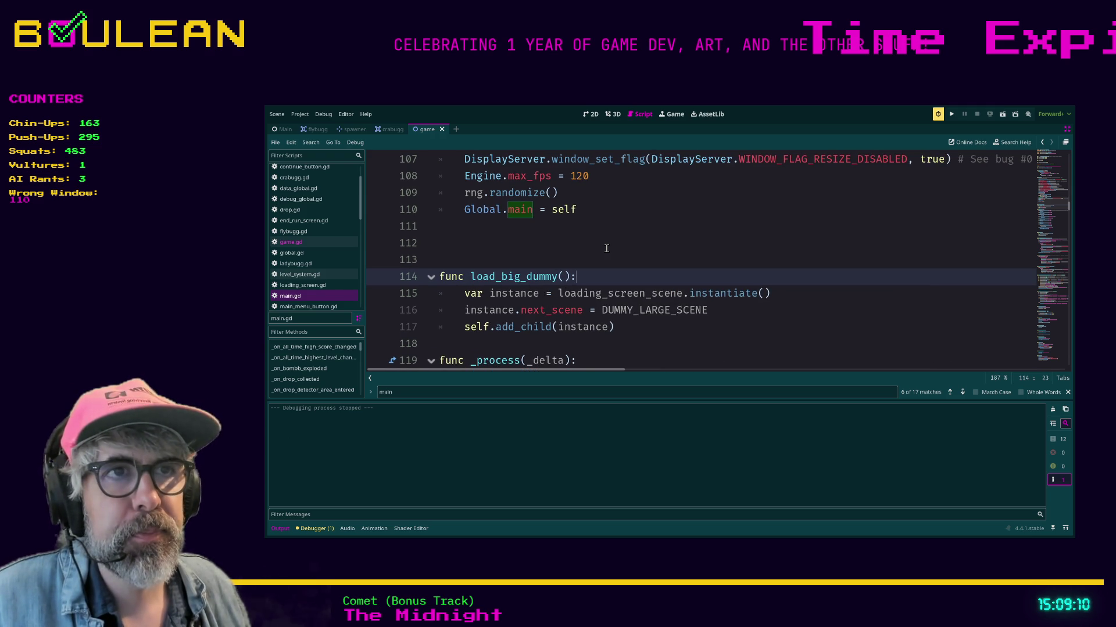
pyautogui.scroll(-1, 542, 292)
# Toggle distraction-free mode off and back on with Ctrl+Shift+F11, leaving the side docks hidden.
pyautogui.hotkey('ctrl', 'shift', 'F11')
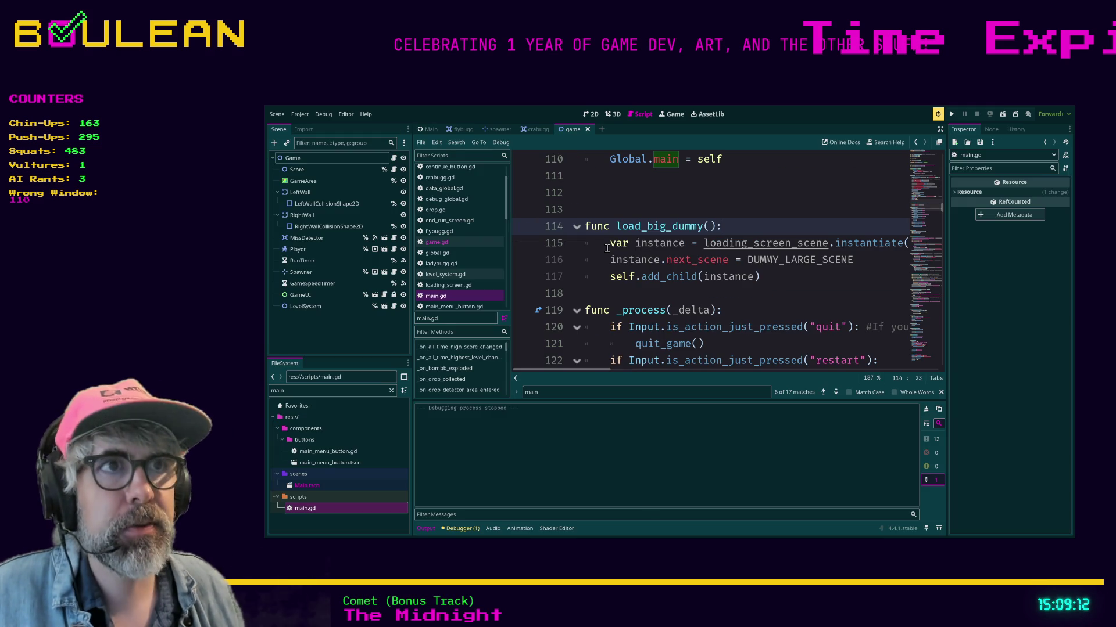
pyautogui.hotkey('ctrl', 'shift', 'F11')
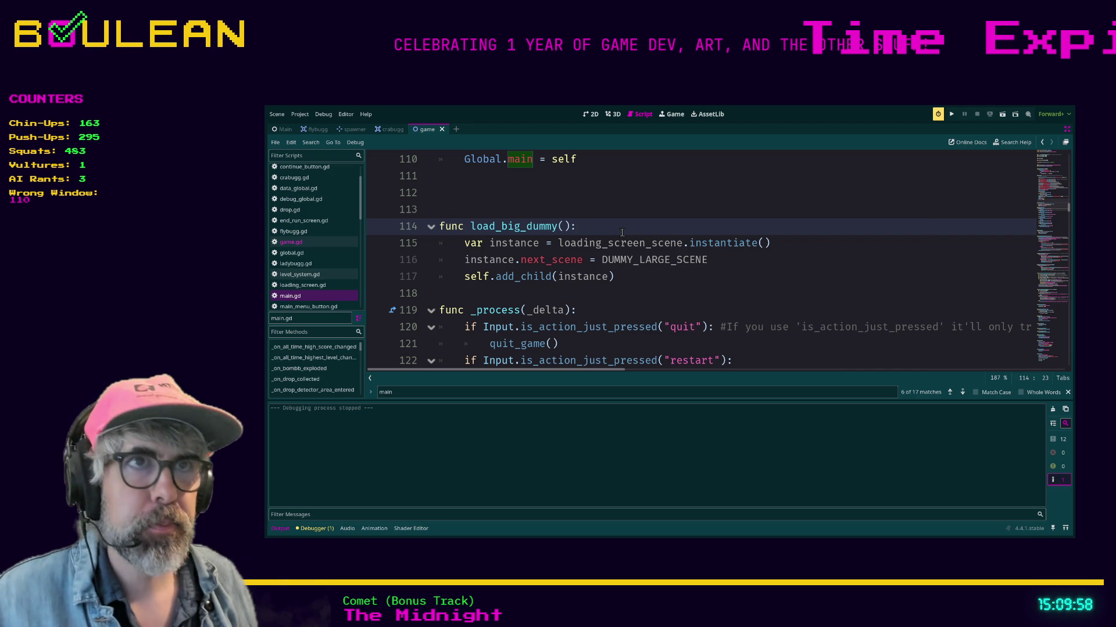
# Add a blank line after load_big_dummy at line 118 of main.gd, then search the project for Global.main.
pyautogui.press('Up')
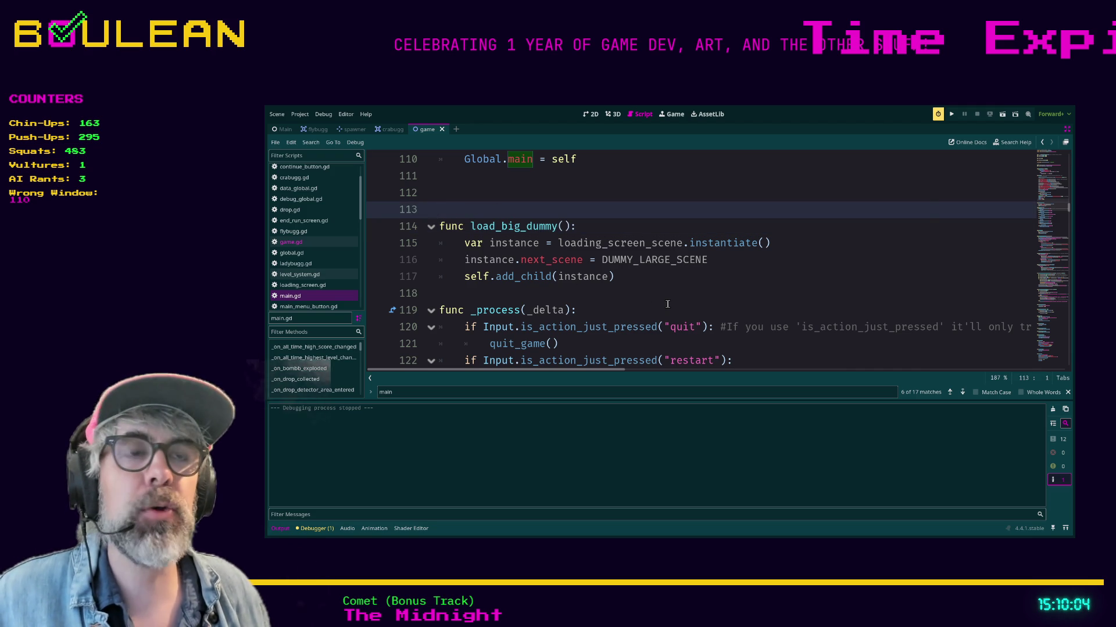
pyautogui.click(565, 296)
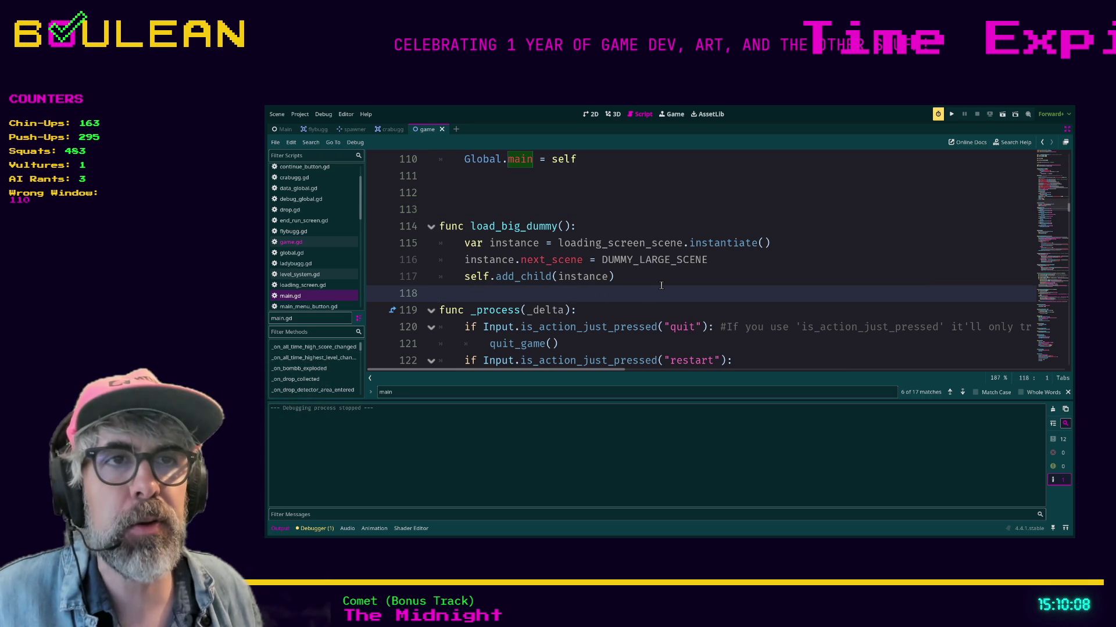
pyautogui.press('Return')
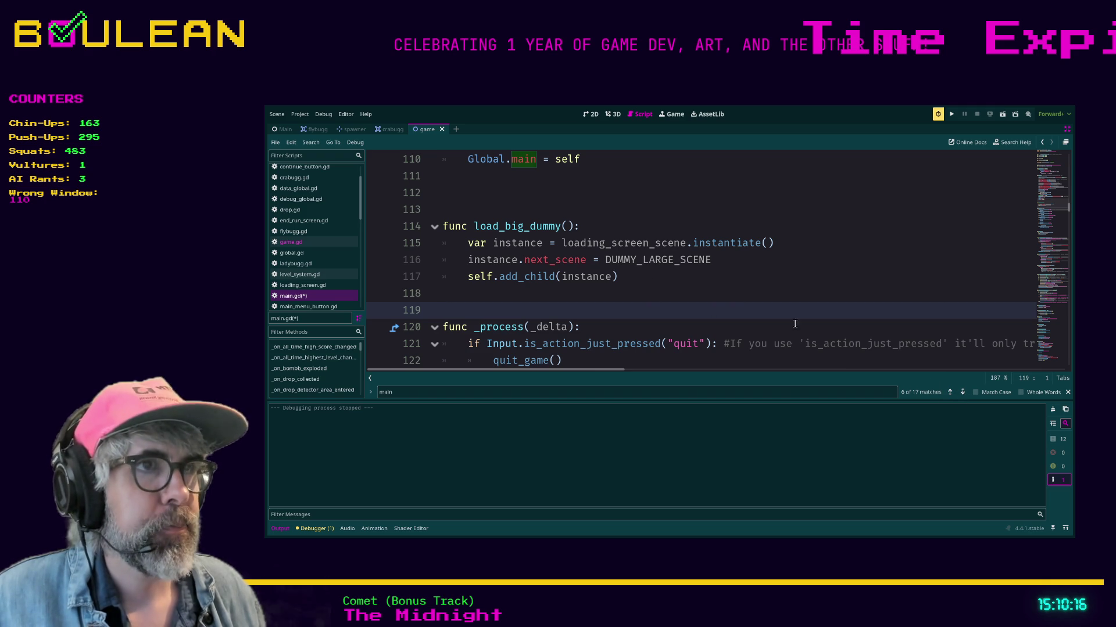
pyautogui.click(706, 299)
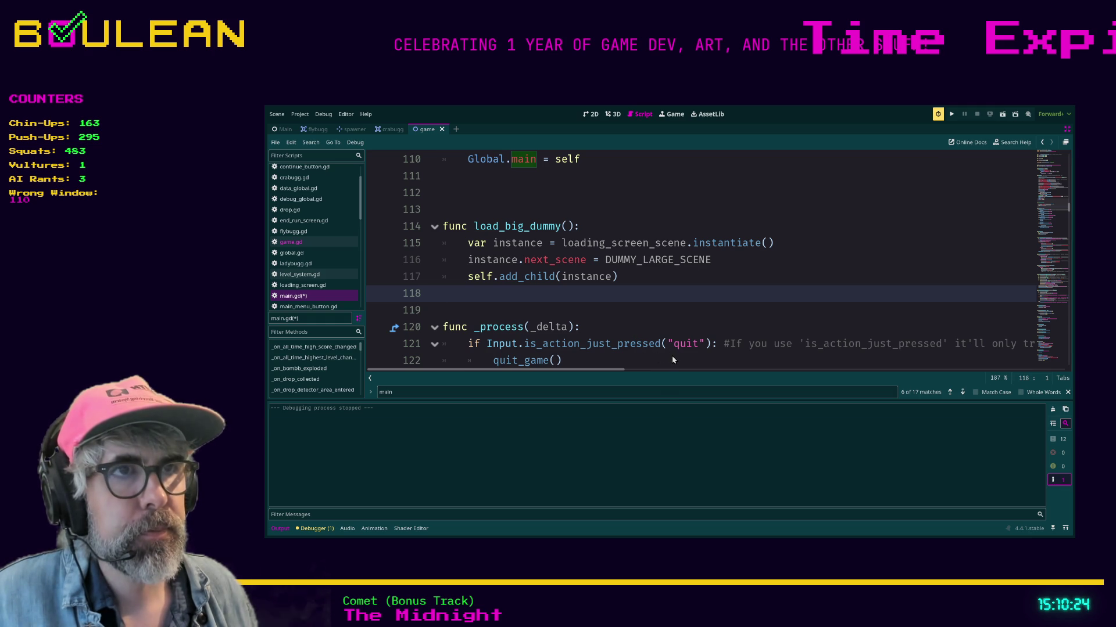
pyautogui.press('Return')
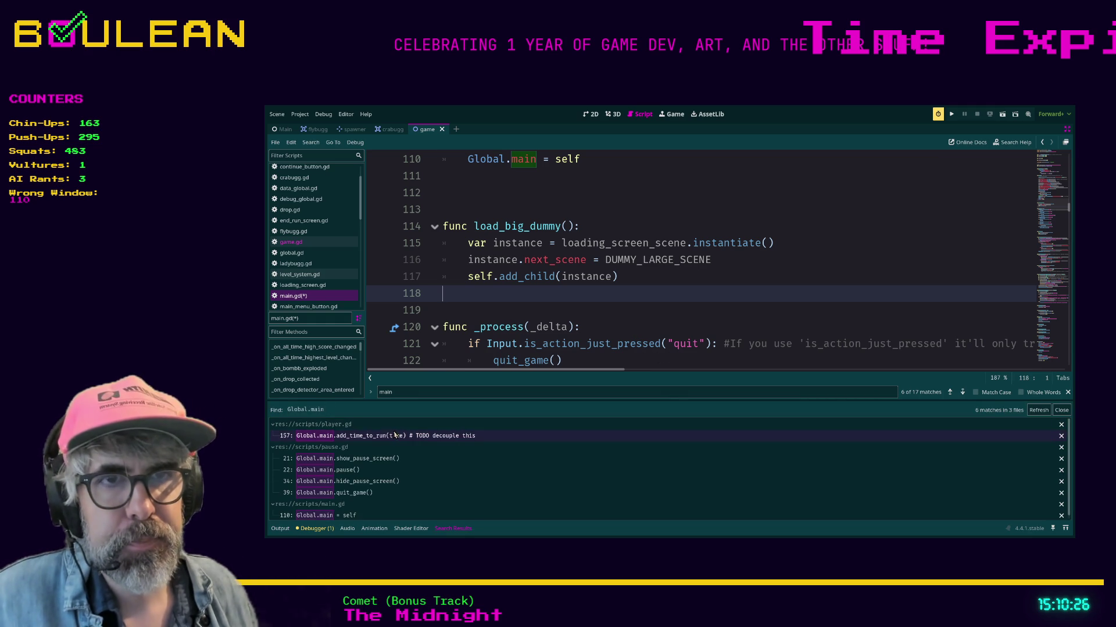
# Open player.gd at its Global.main match and select the 'TODO decouple this' comment on line 157.
pyautogui.click(446, 435)
pyautogui.scroll(2, 674, 235)
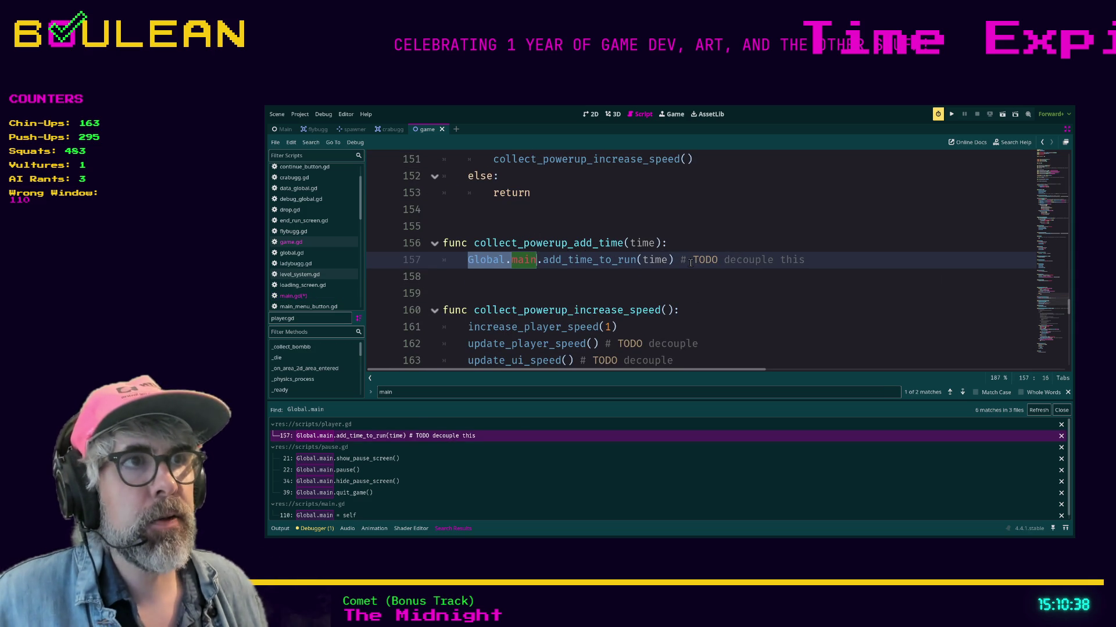
pyautogui.moveTo(805, 261); pyautogui.dragTo(686, 260)
# Scroll down and inspect the explosion_radius condition on line 186.
pyautogui.scroll(-1, 762, 270)
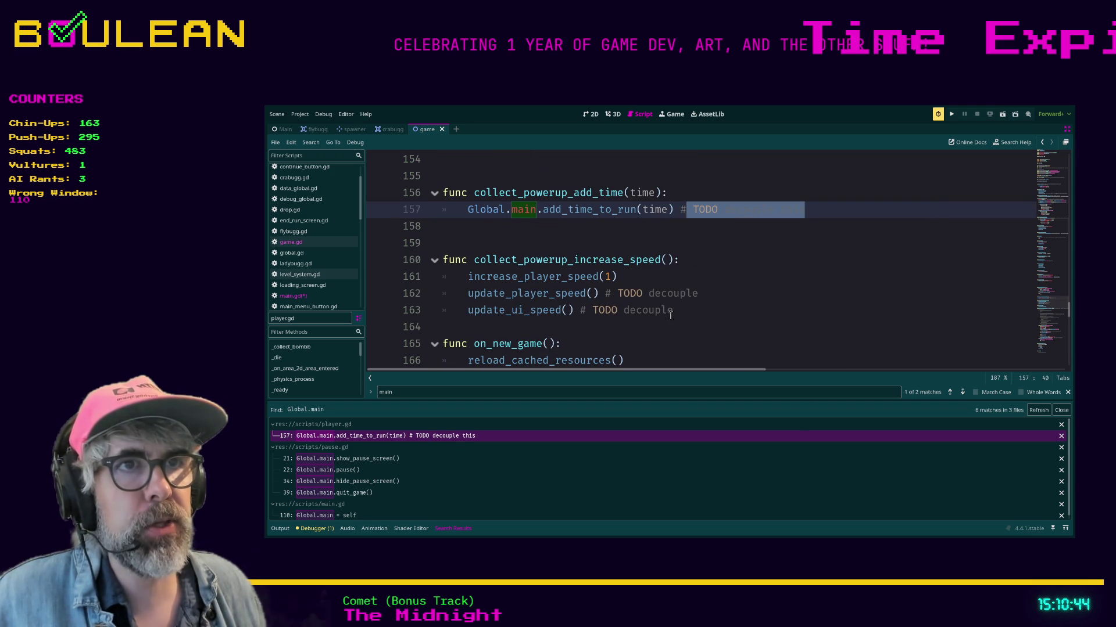
pyautogui.scroll(-2, 669, 314)
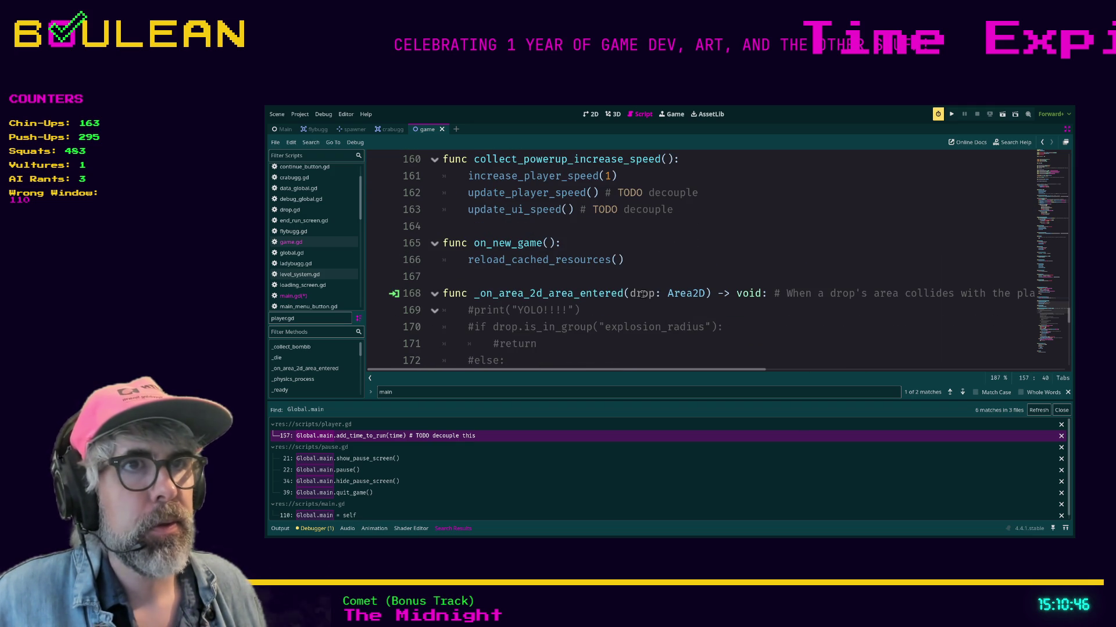
pyautogui.scroll(-1, 650, 295)
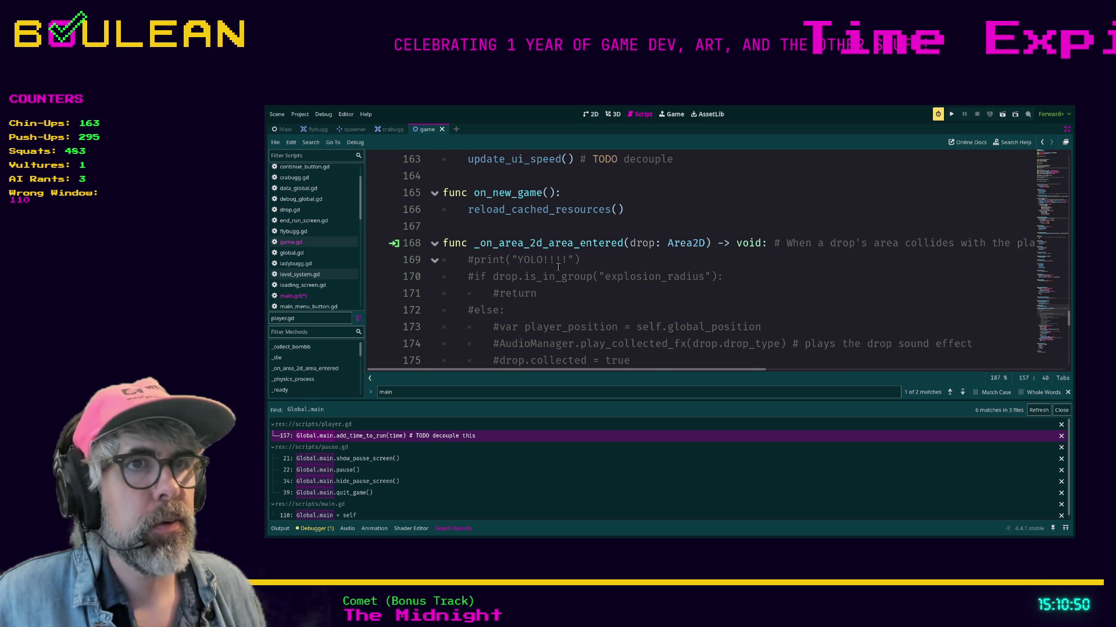
pyautogui.scroll(-3, 558, 267)
pyautogui.scroll(-2, 559, 266)
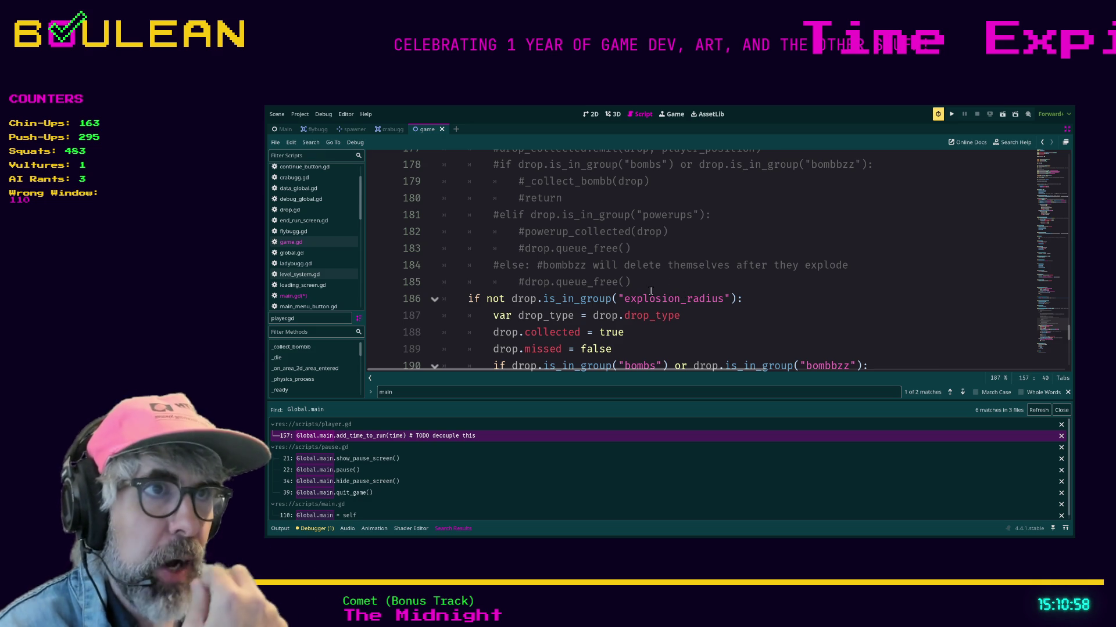
pyautogui.scroll(-1, 651, 291)
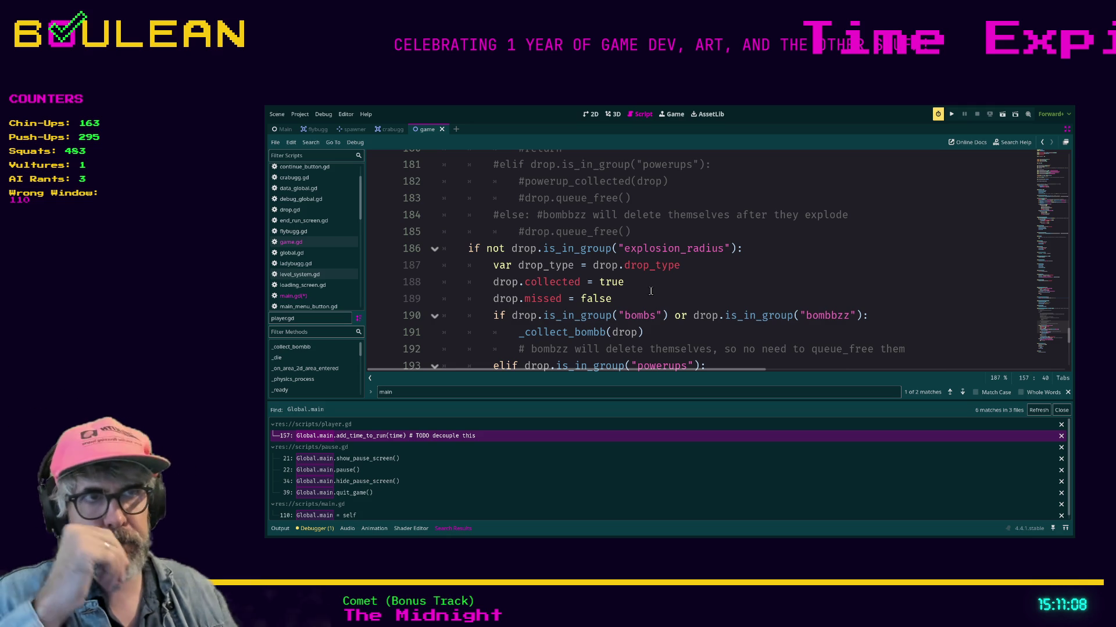
pyautogui.moveTo(744, 245); pyautogui.dragTo(471, 246)
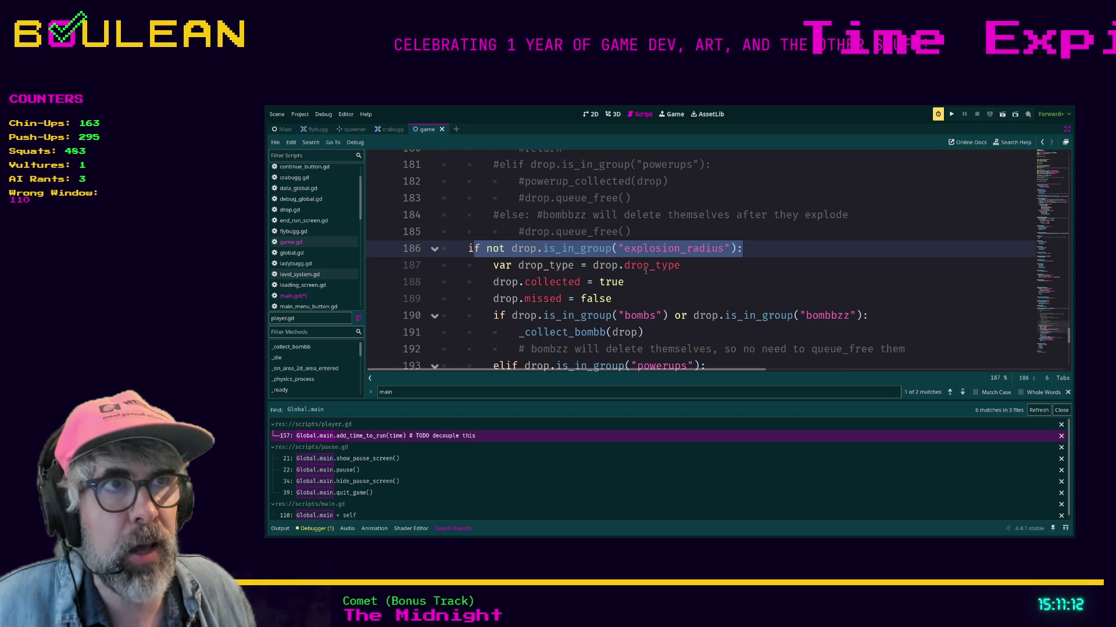
pyautogui.click(466, 249)
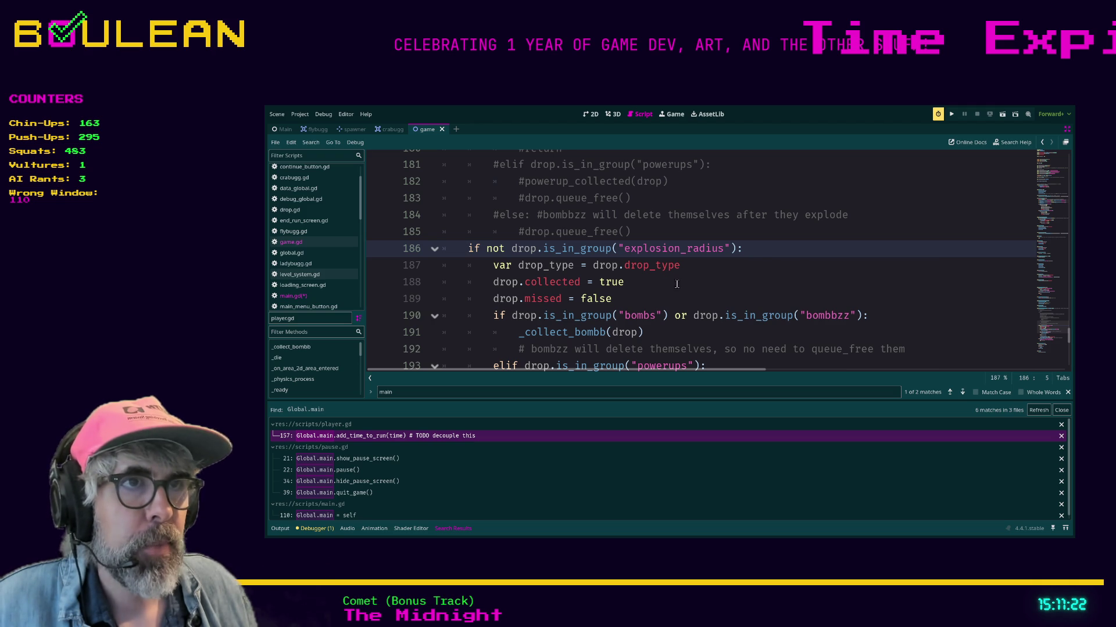
# Inspect the 'bombs' and 'bombbzz' group check on line 190 before _collect_bombb(drop).
pyautogui.scroll(-1, 677, 284)
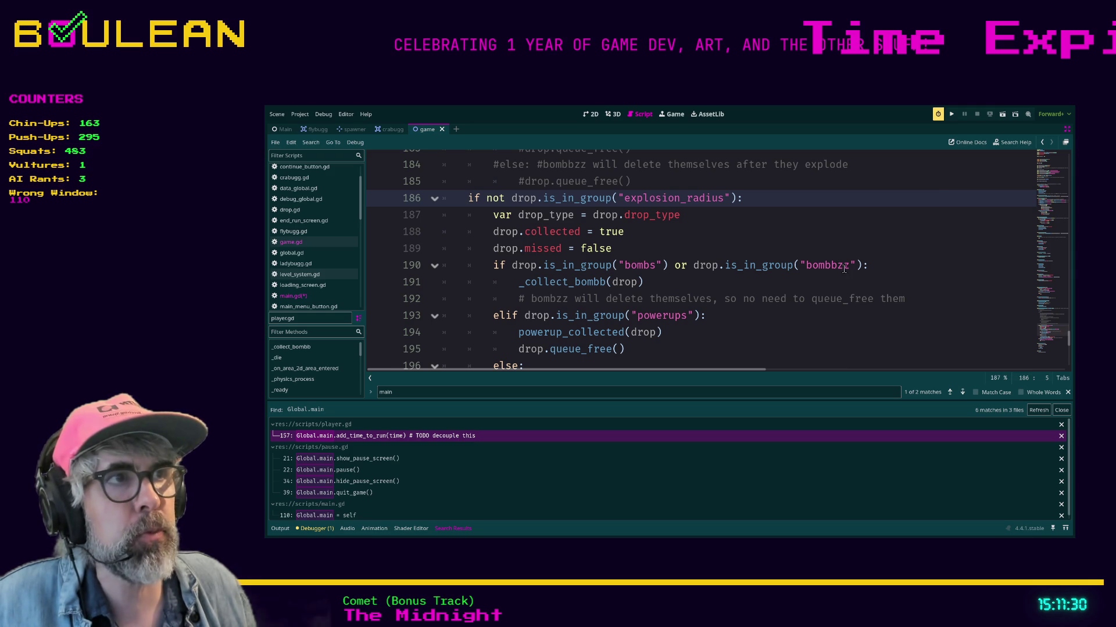
pyautogui.click(826, 266)
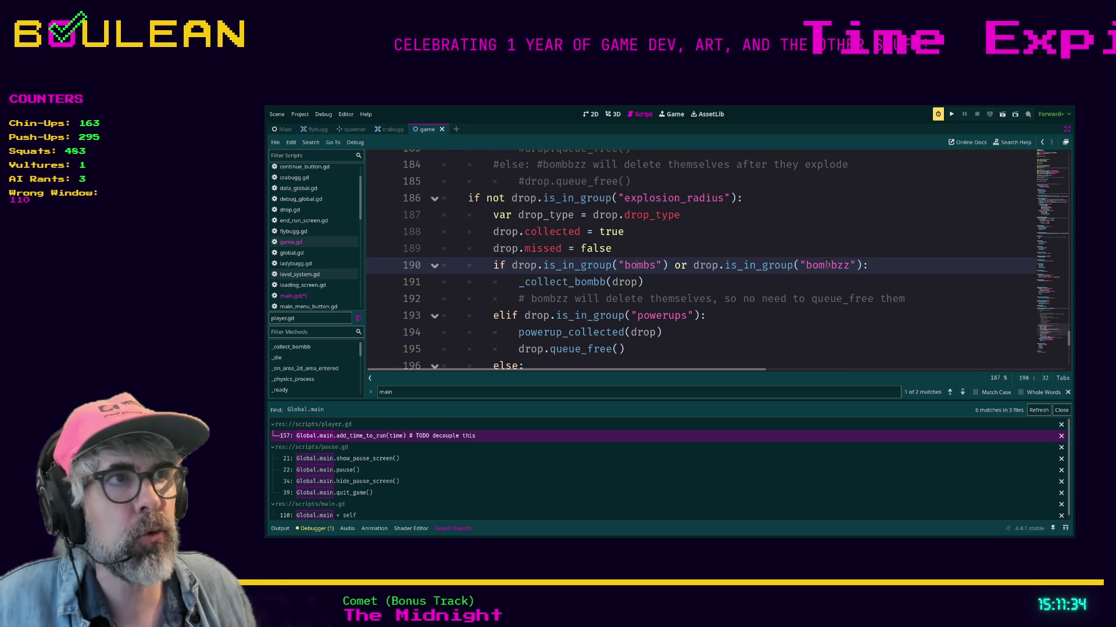
pyautogui.click(627, 265)
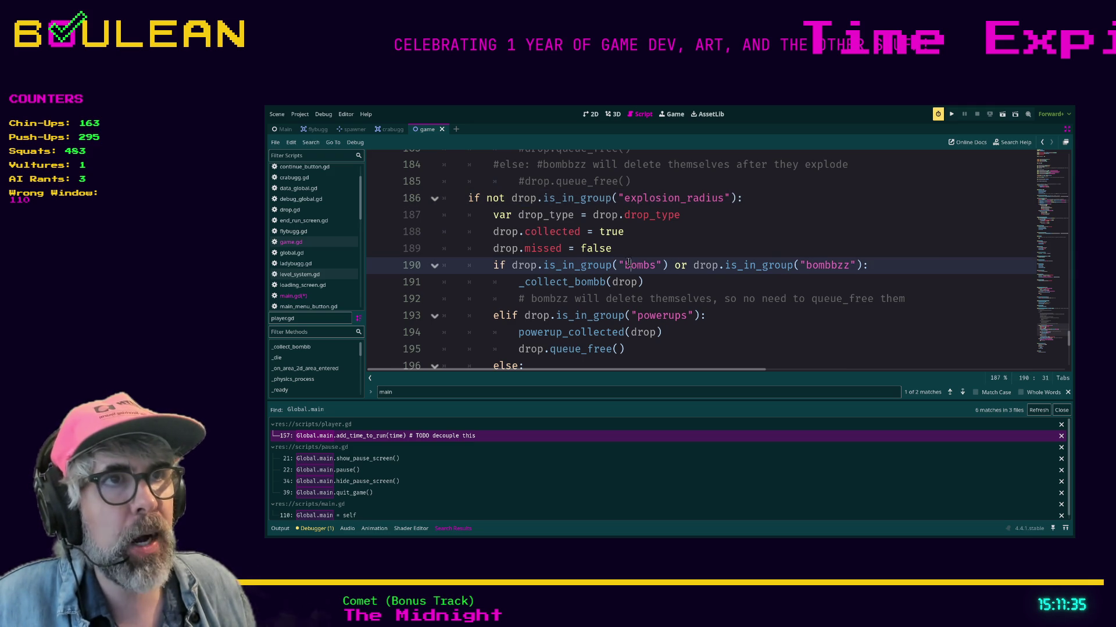
pyautogui.doubleClick(818, 266)
pyautogui.doubleClick(651, 266)
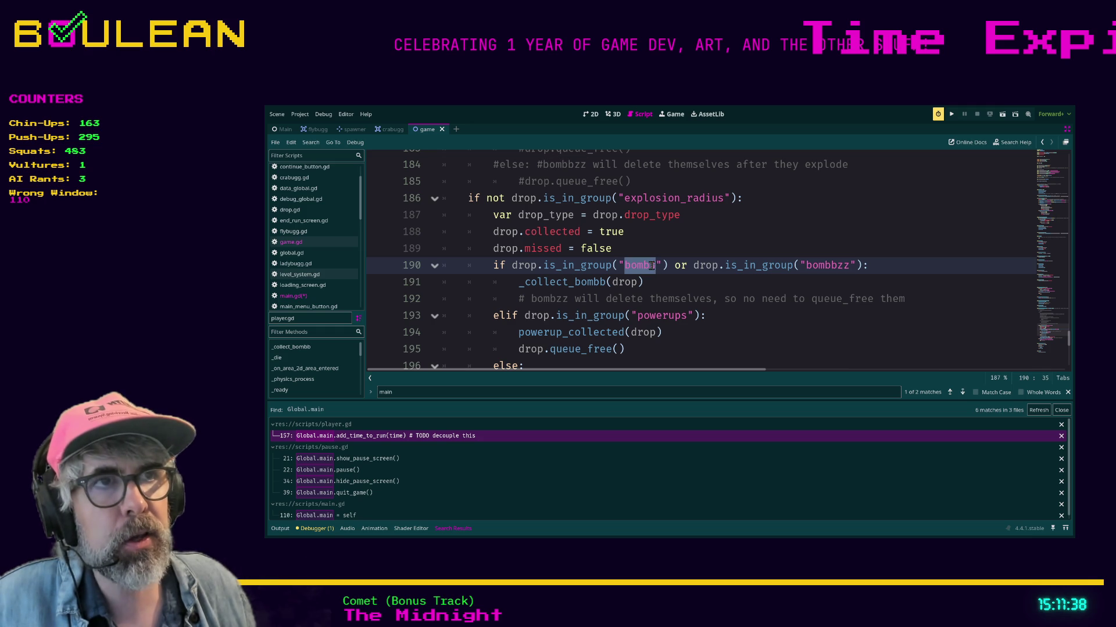
pyautogui.click(655, 265)
pyautogui.hotkey('shift', 'Left')
pyautogui.hotkey('shift', 'Left')
pyautogui.hotkey('shift', 'Left')
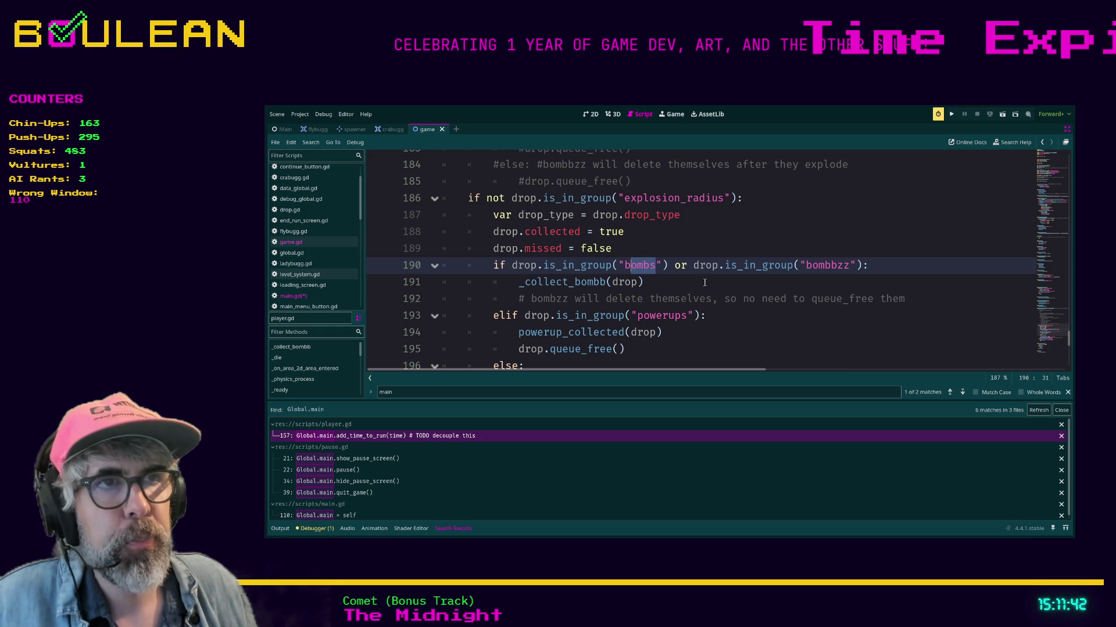
pyautogui.scroll(-2, 709, 280)
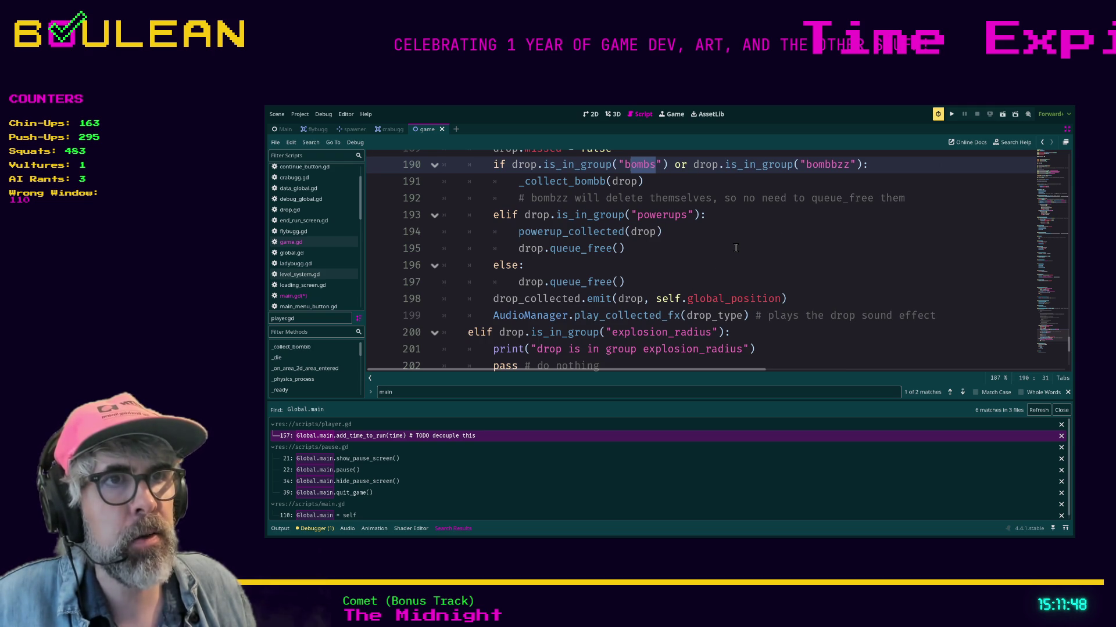
pyautogui.scroll(-1, 735, 249)
pyautogui.scroll(-2, 735, 249)
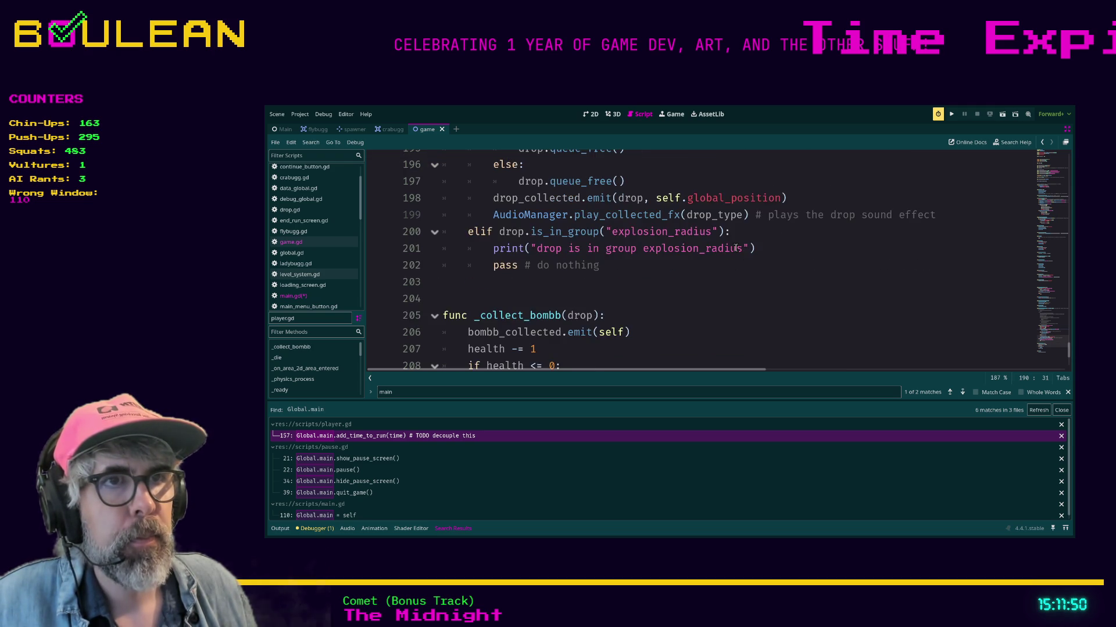
# Visit the pause.gd Global.main calls (show_pause_screen, pause, hide_pause_screen, quit_game), then main.gd's assignment.
pyautogui.click(354, 459)
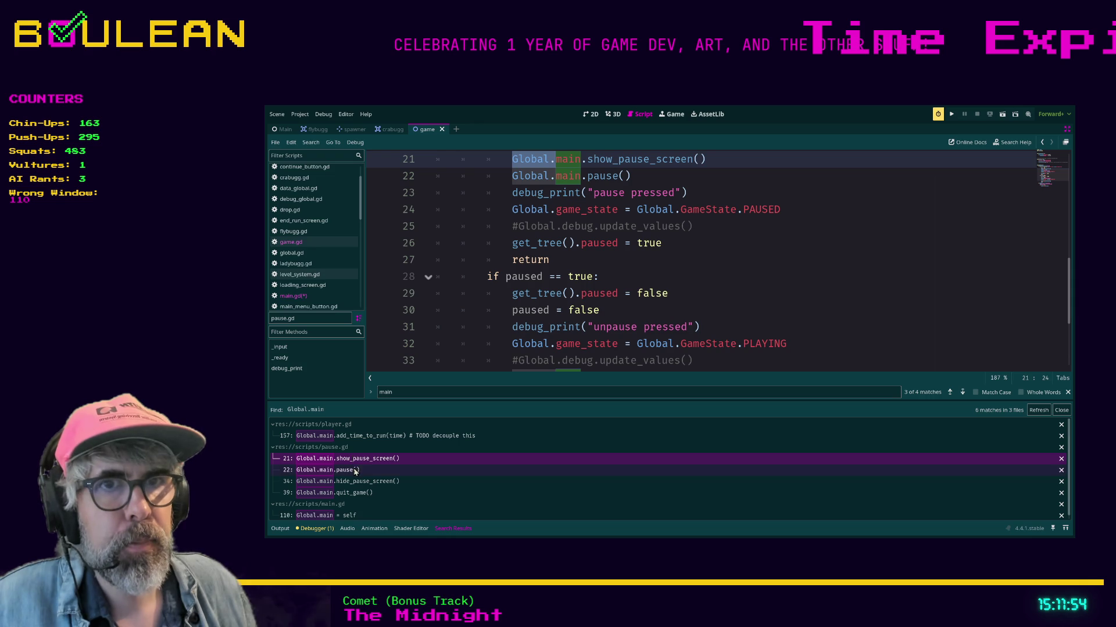
pyautogui.click(354, 470)
pyautogui.click(363, 483)
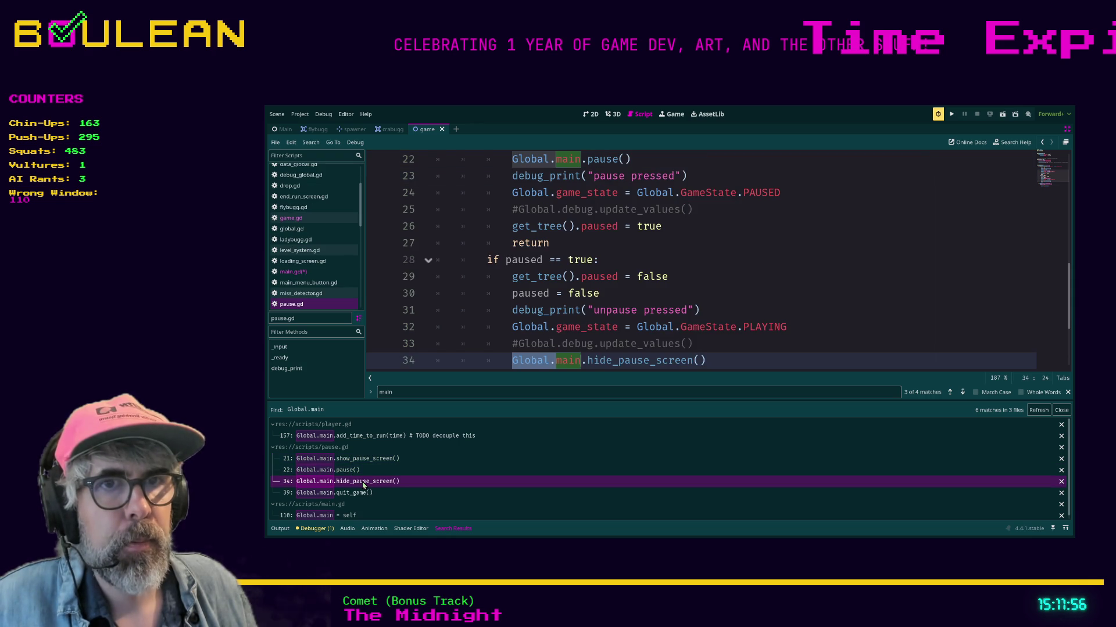
pyautogui.click(366, 494)
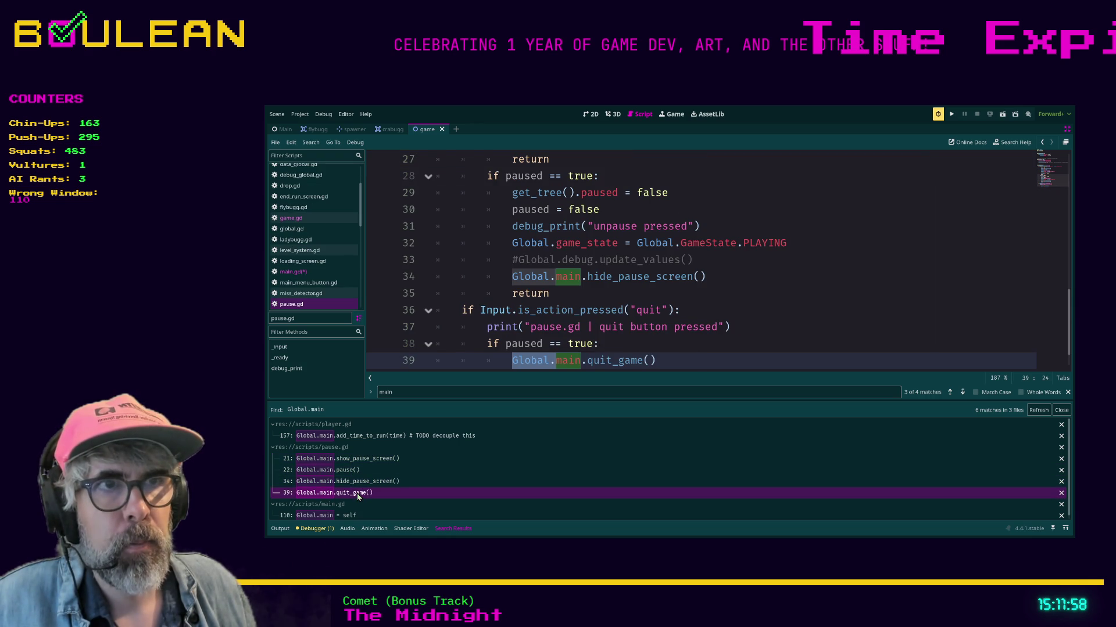
pyautogui.scroll(-1, 456, 325)
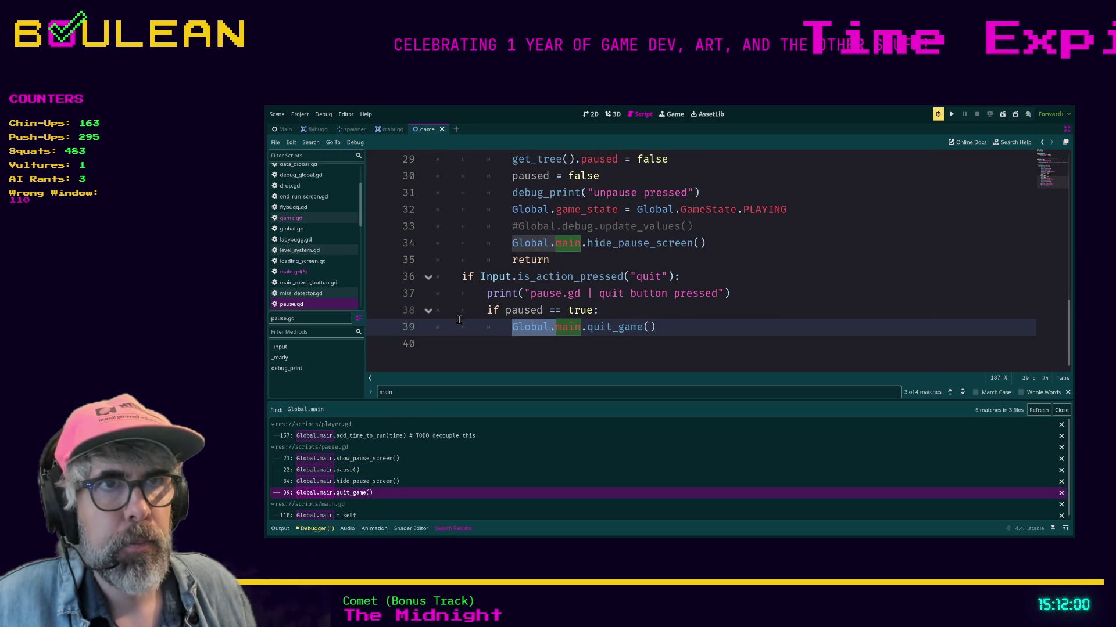
pyautogui.scroll(-1, 402, 481)
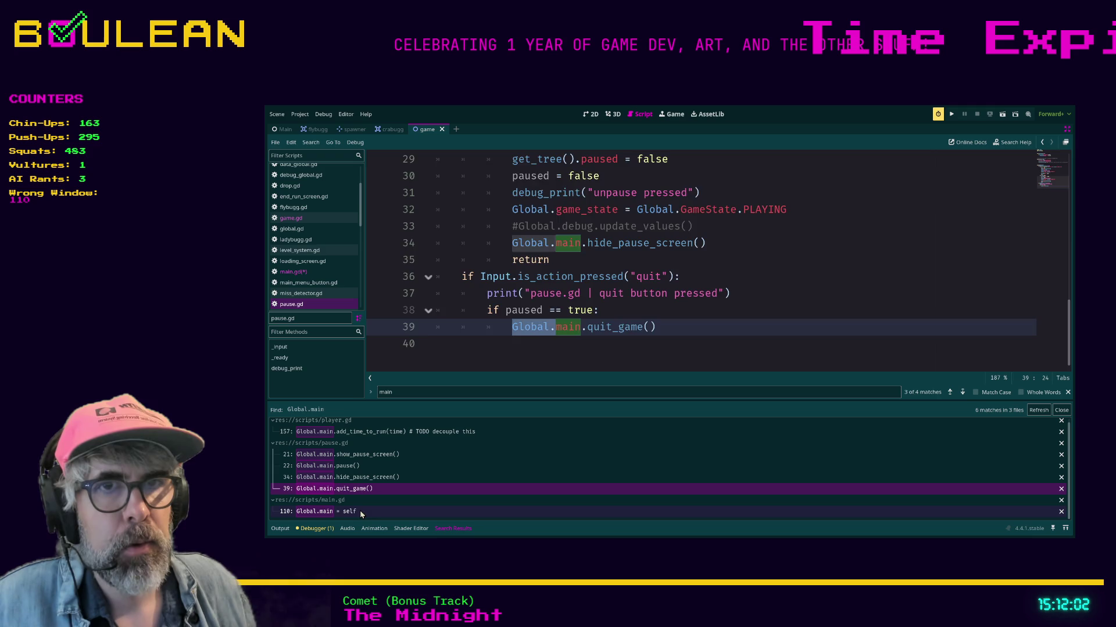
pyautogui.click(361, 510)
# Review main.gd's declarations, marking the main variable on line 57 and paused on line 67.
pyautogui.scroll(10, 503, 312)
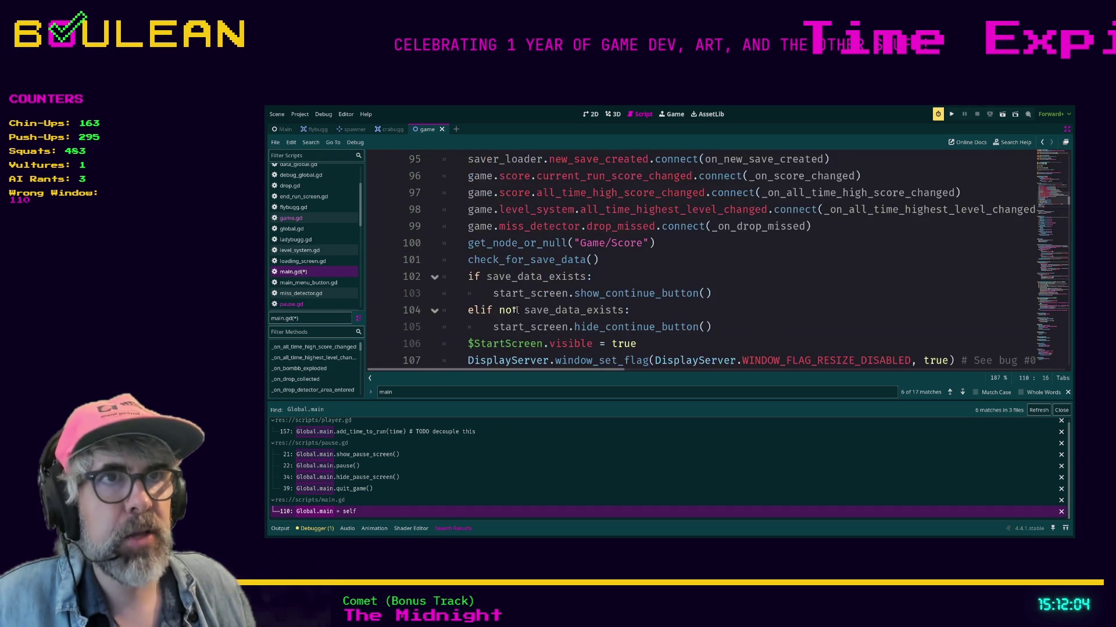
pyautogui.scroll(6, 543, 299)
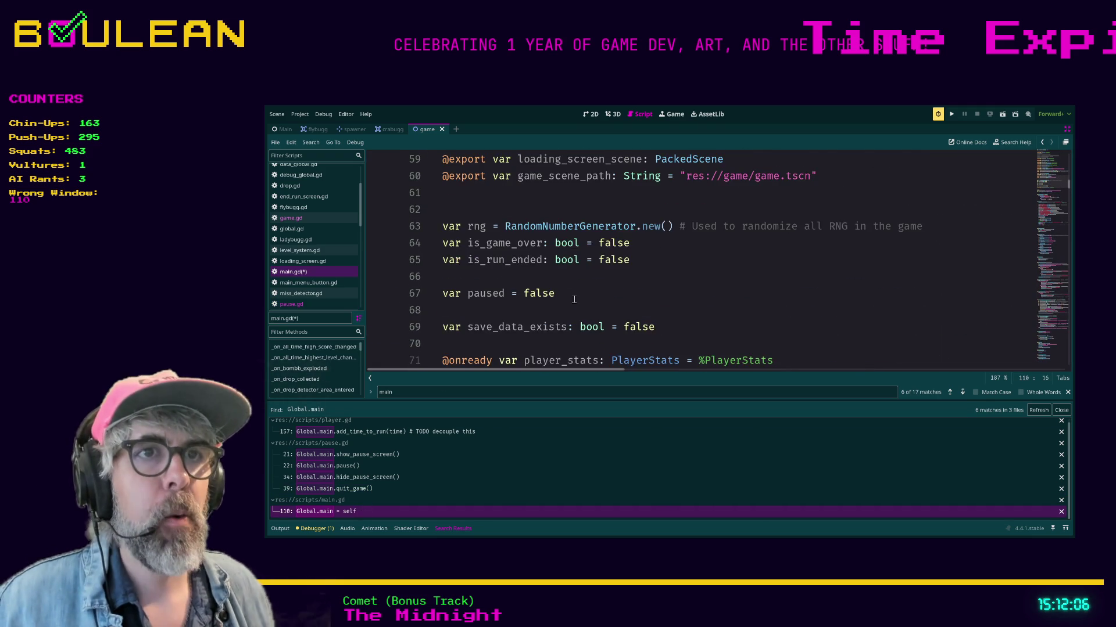
pyautogui.scroll(-1, 574, 299)
pyautogui.scroll(3, 639, 267)
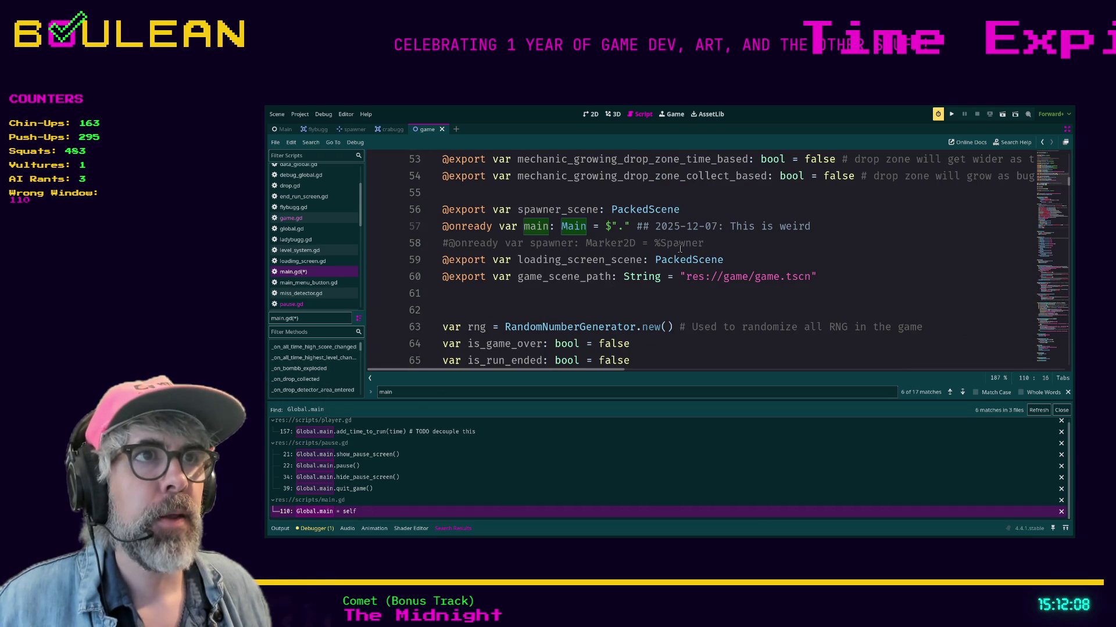
pyautogui.scroll(3, 574, 248)
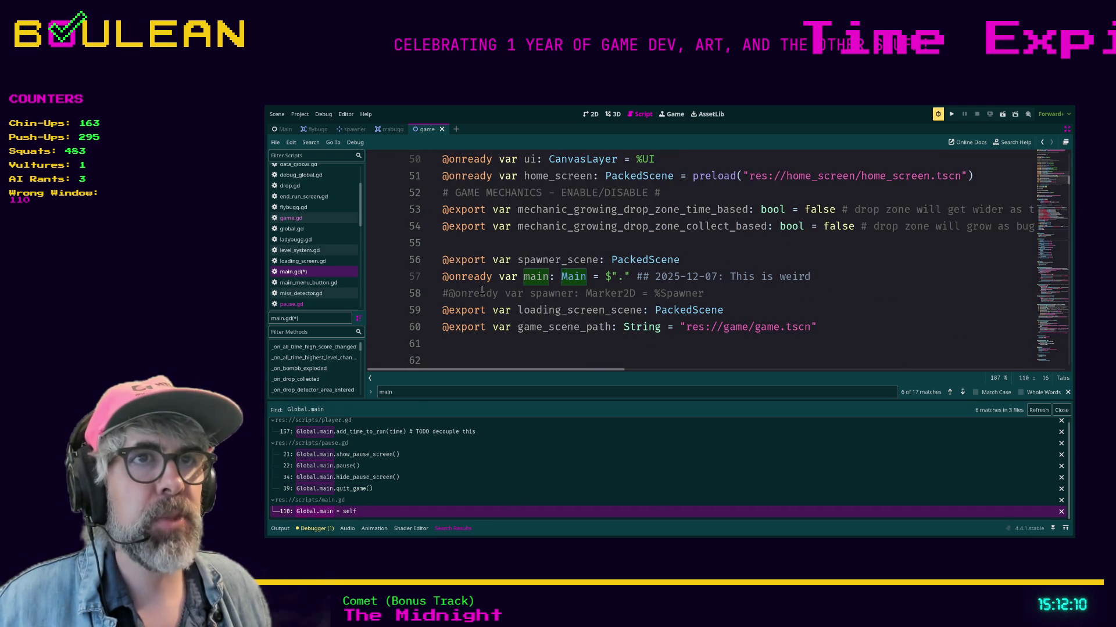
pyautogui.click(519, 277)
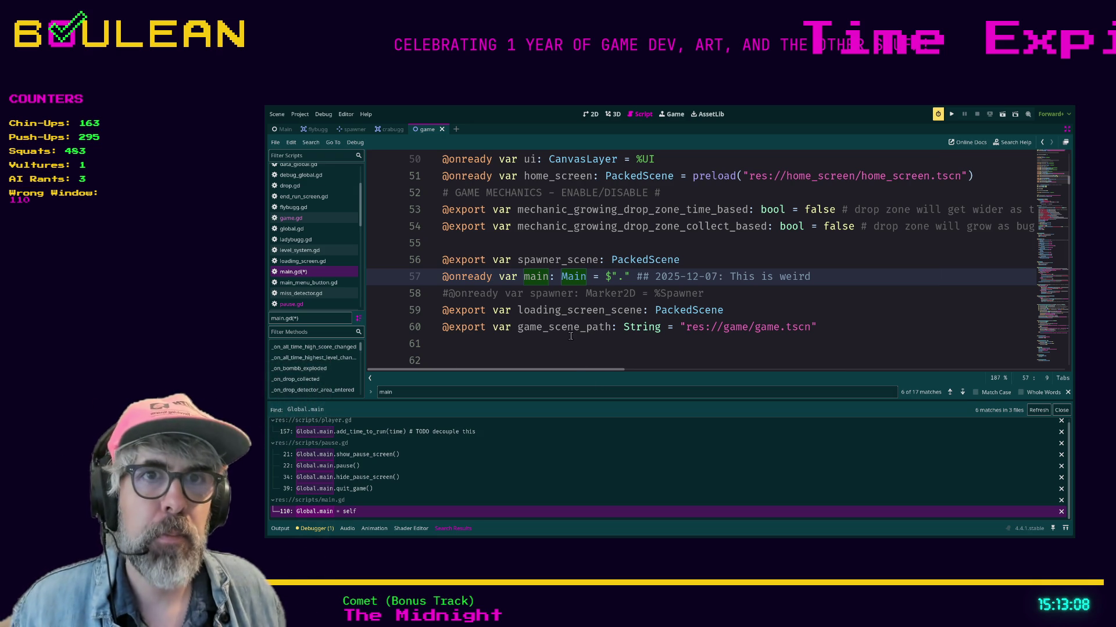
pyautogui.scroll(-2, 481, 297)
pyautogui.click(690, 345)
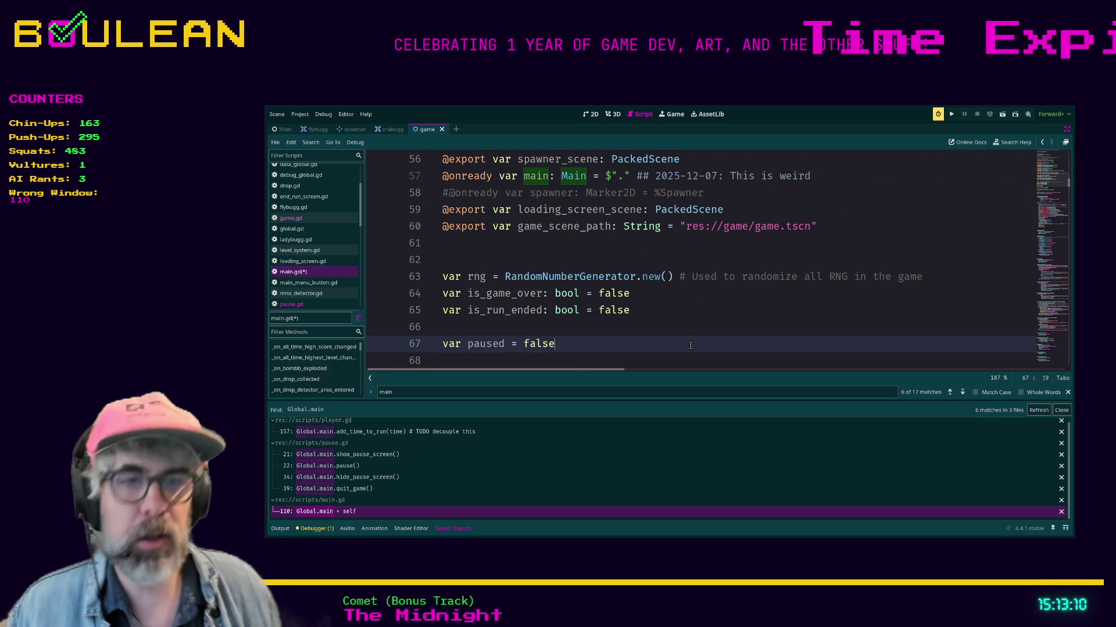
# Find _process in main.gd and read its input checks down to play_next_song on line 140.
pyautogui.hotkey('ctrl', 'f')
pyautogui.write('_process')
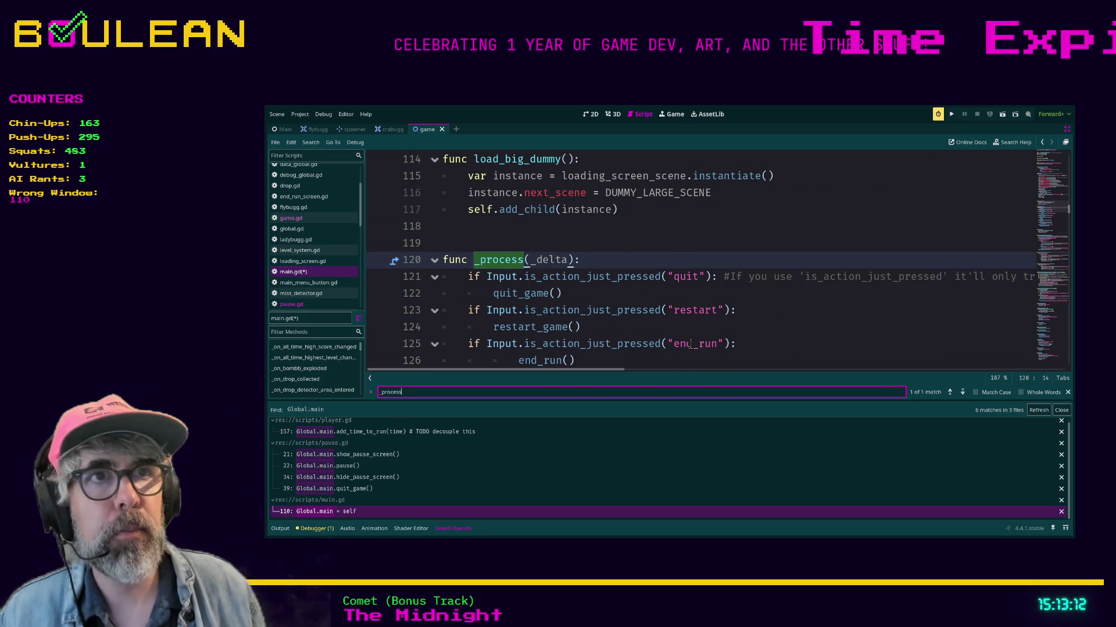
pyautogui.scroll(-1, 726, 338)
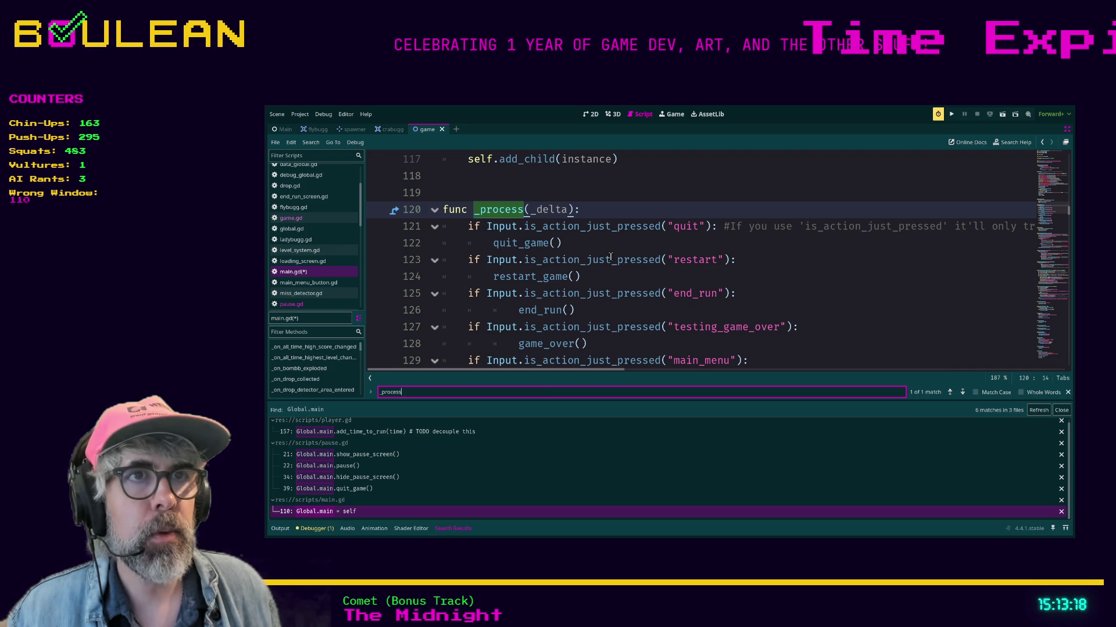
pyautogui.scroll(-1, 610, 256)
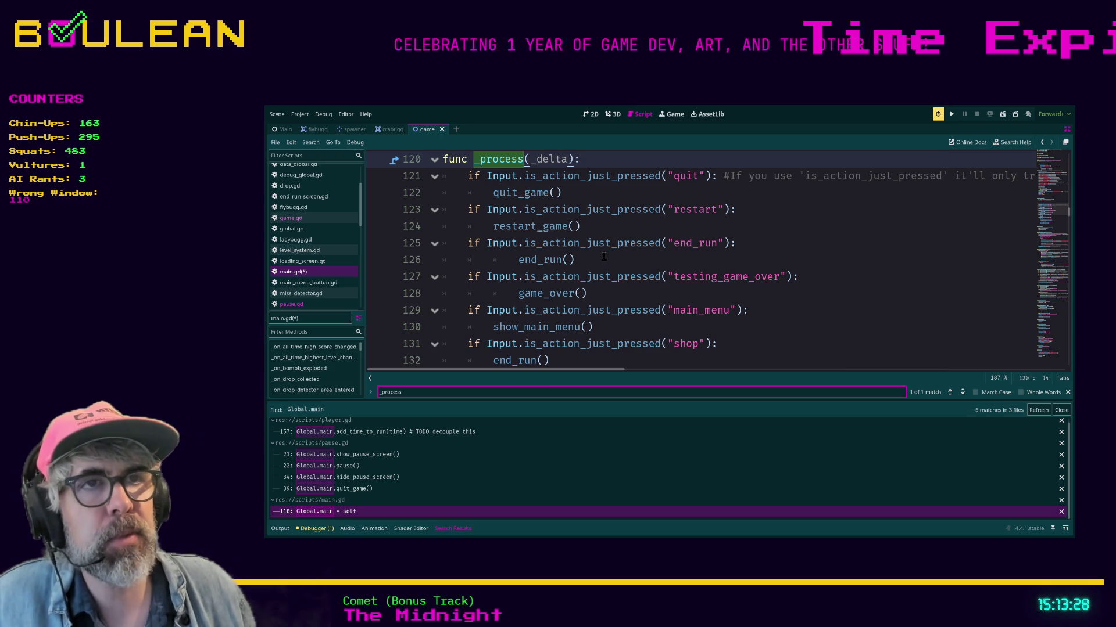
pyautogui.scroll(-1, 603, 256)
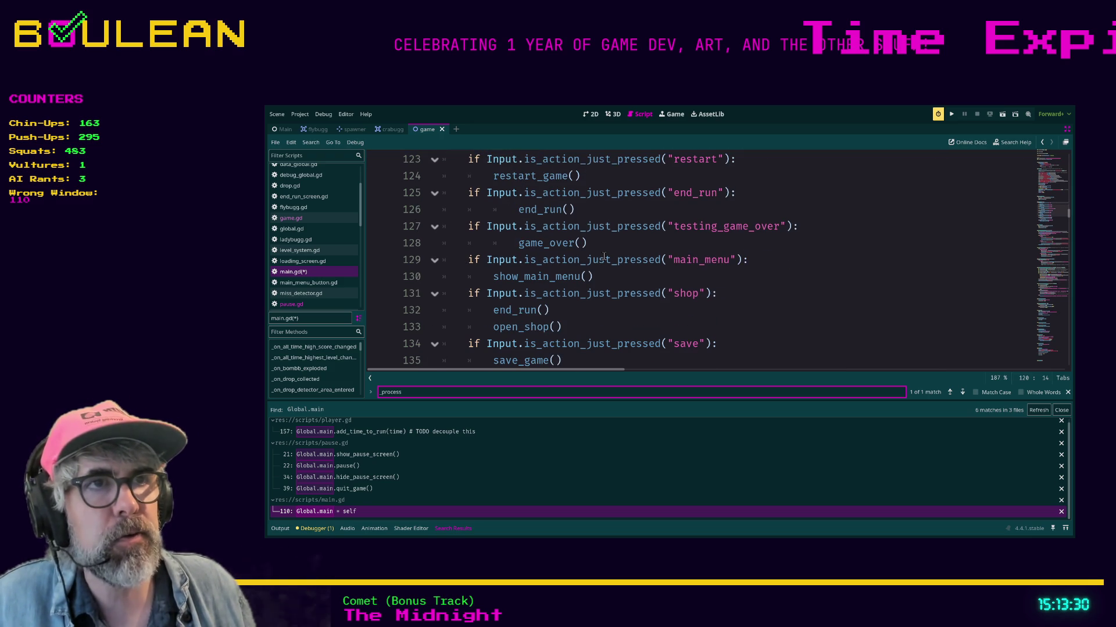
pyautogui.scroll(-1, 623, 245)
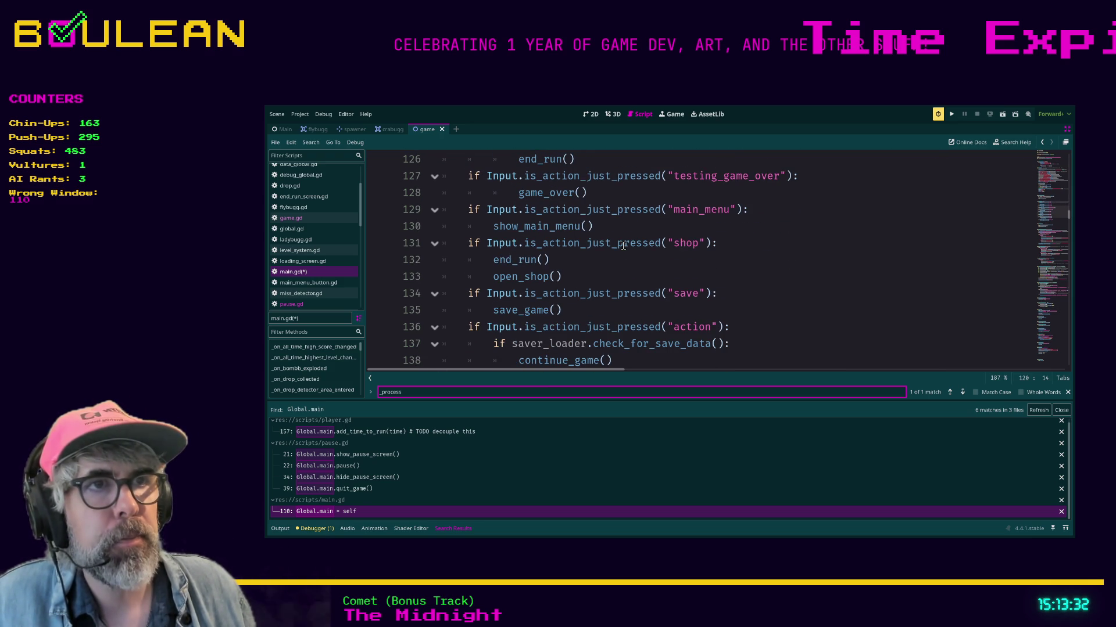
pyautogui.scroll(-1, 623, 246)
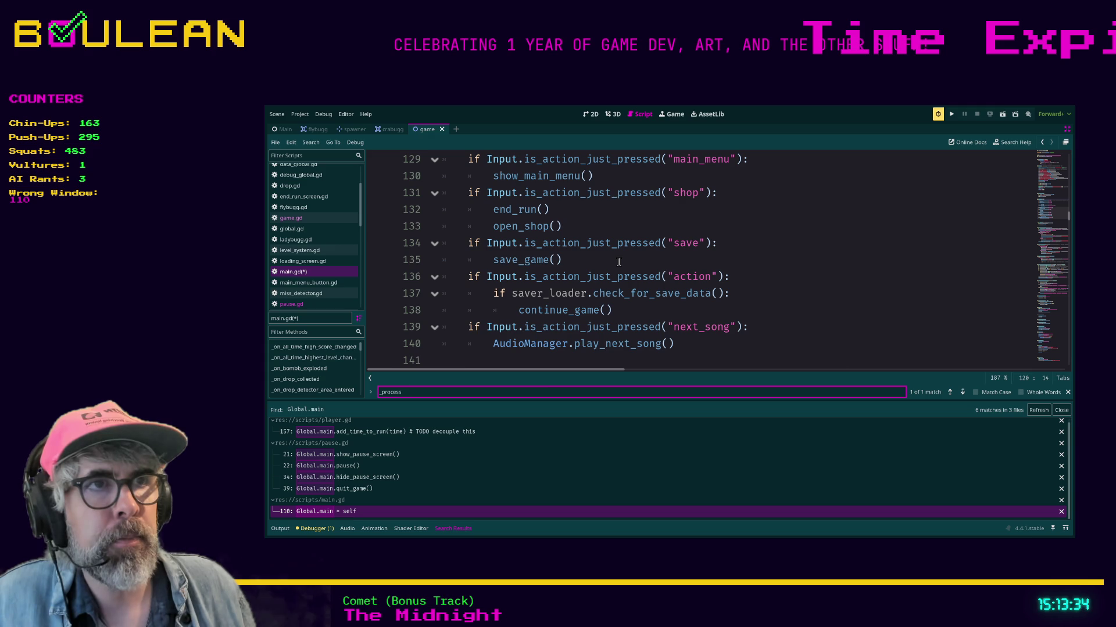
pyautogui.scroll(1, 604, 303)
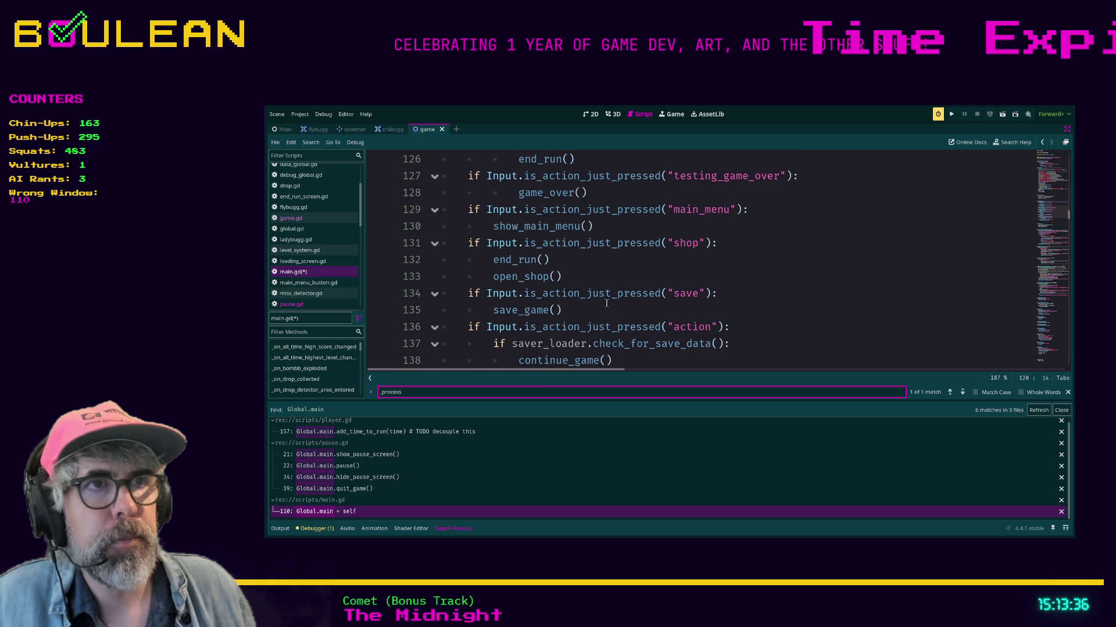
pyautogui.scroll(-1, 606, 302)
pyautogui.scroll(1, 593, 296)
pyautogui.scroll(3, 558, 273)
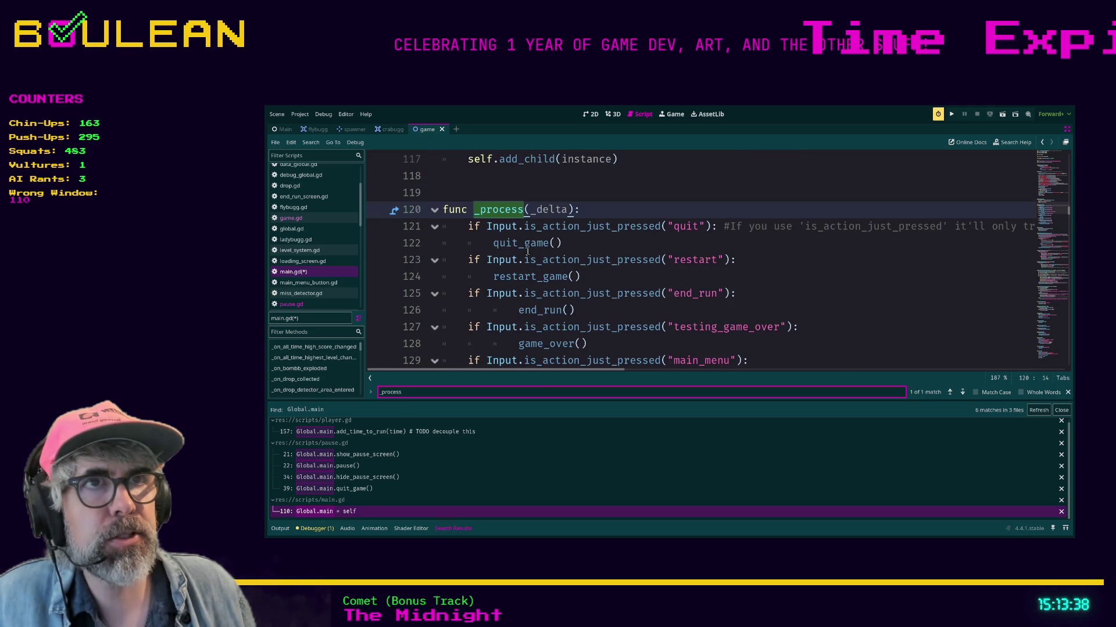
pyautogui.scroll(-1, 528, 251)
pyautogui.scroll(-3, 528, 251)
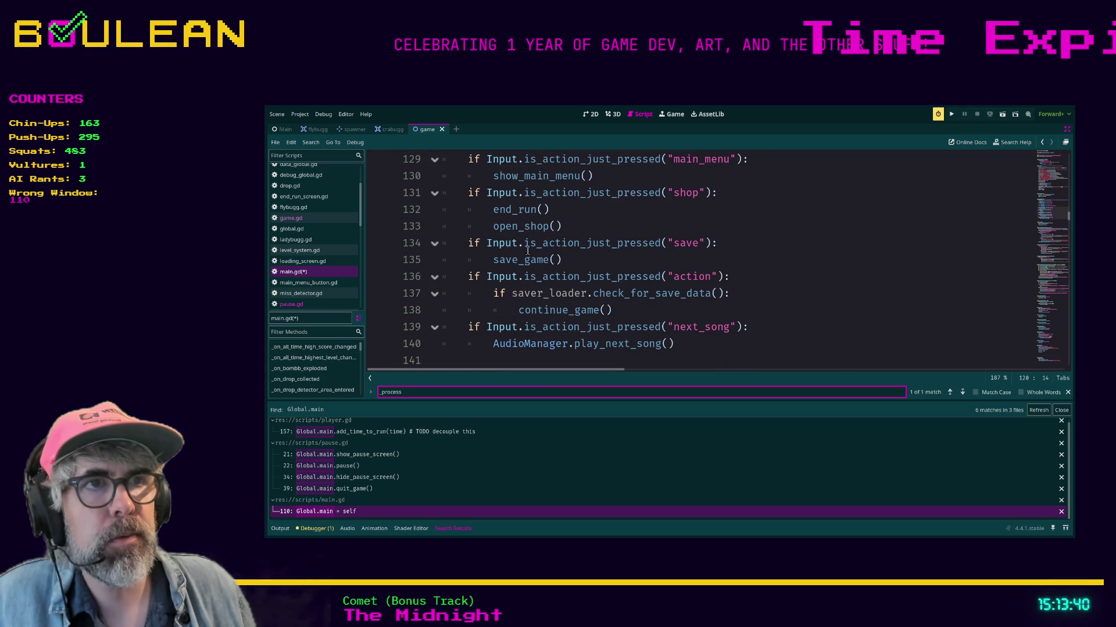
pyautogui.scroll(-1, 527, 261)
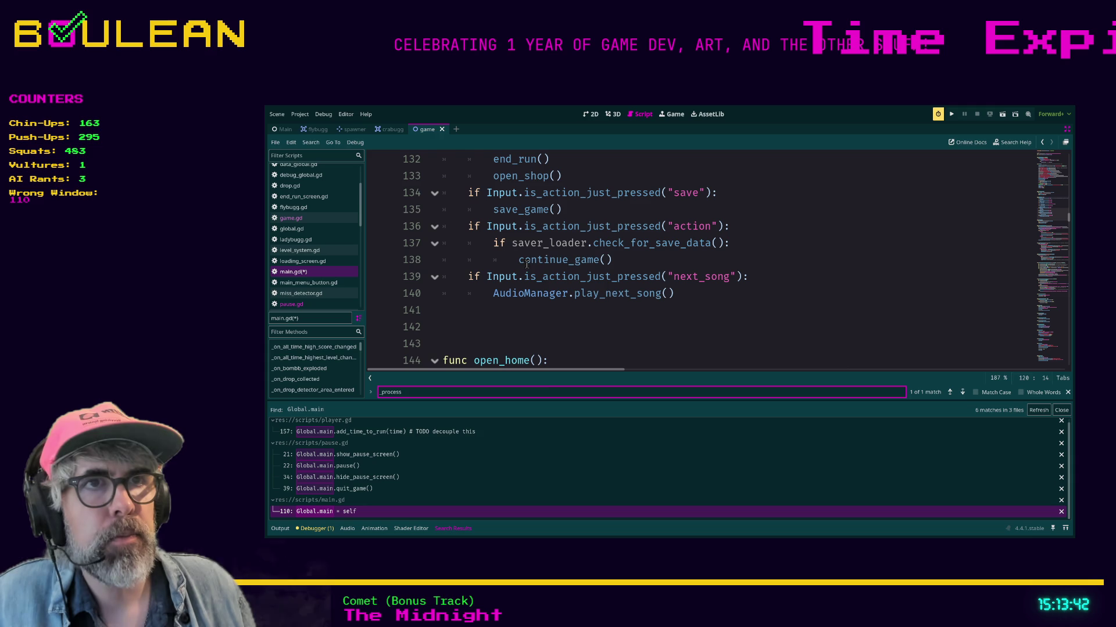
pyautogui.click(683, 296)
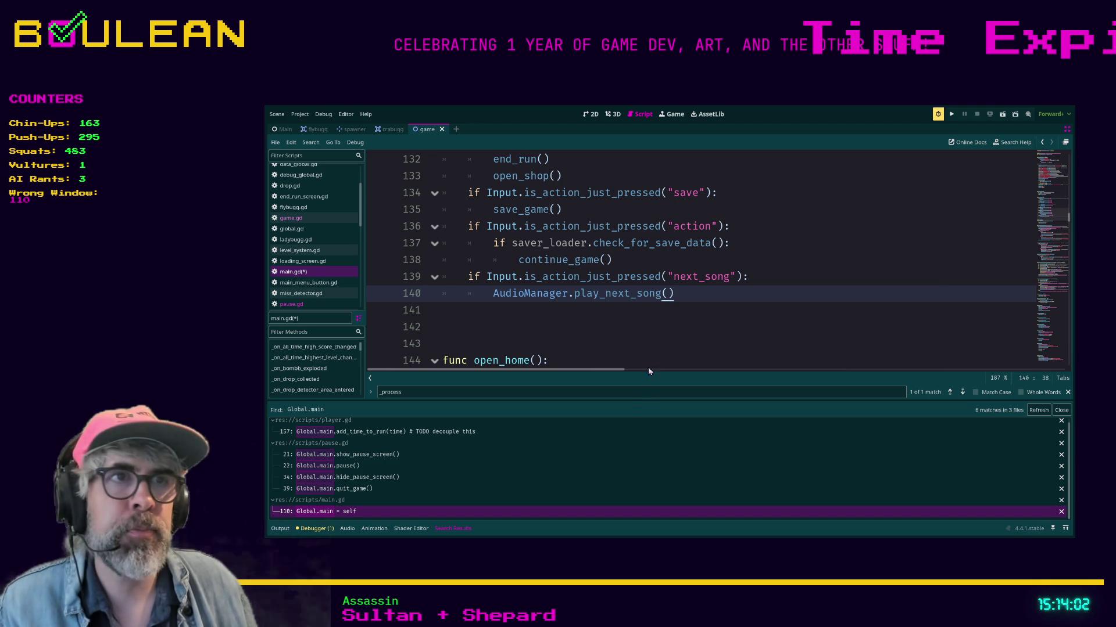
pyautogui.click(642, 323)
# Save main.gd and run BUGZZ!, playing with the arrow keys, pausing once and resuming.
pyautogui.press('F5')
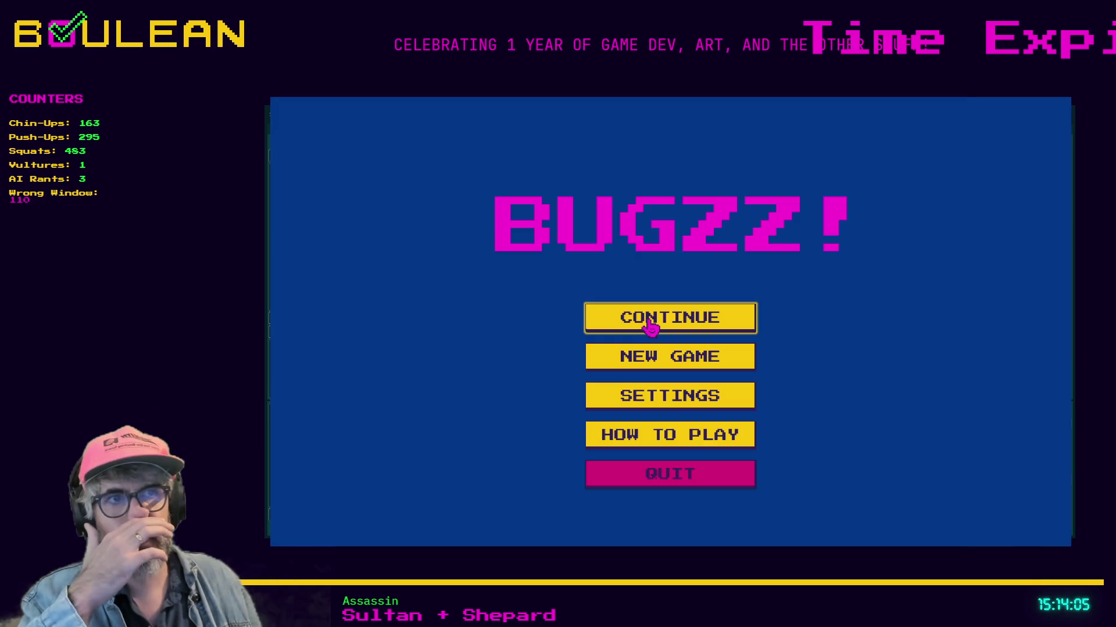
pyautogui.click(648, 328)
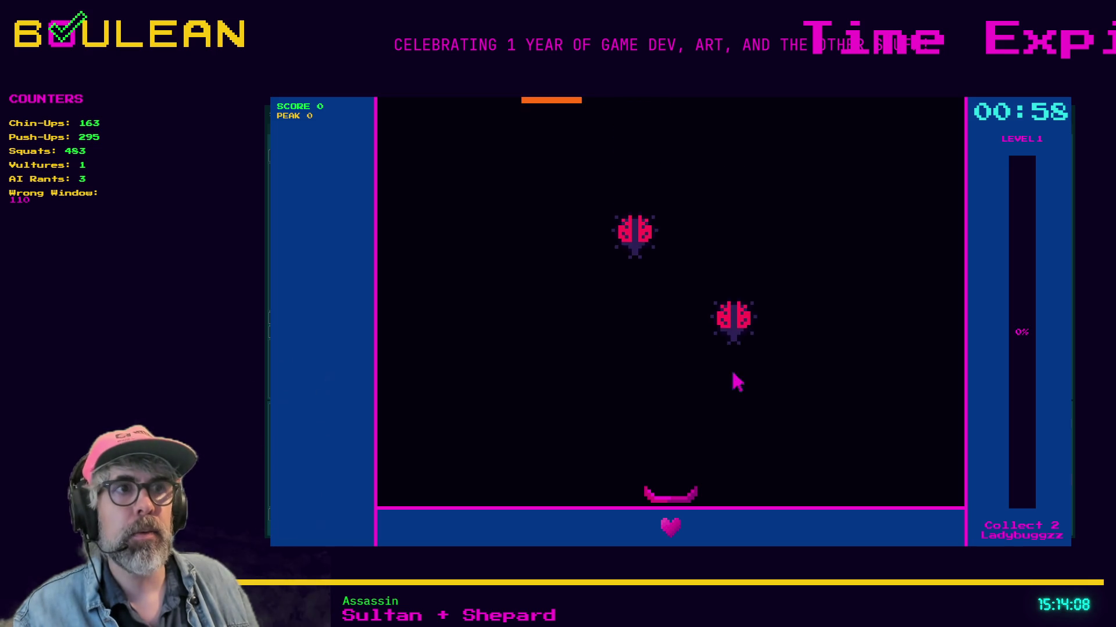
pyautogui.press('Right')
pyautogui.press('Left')
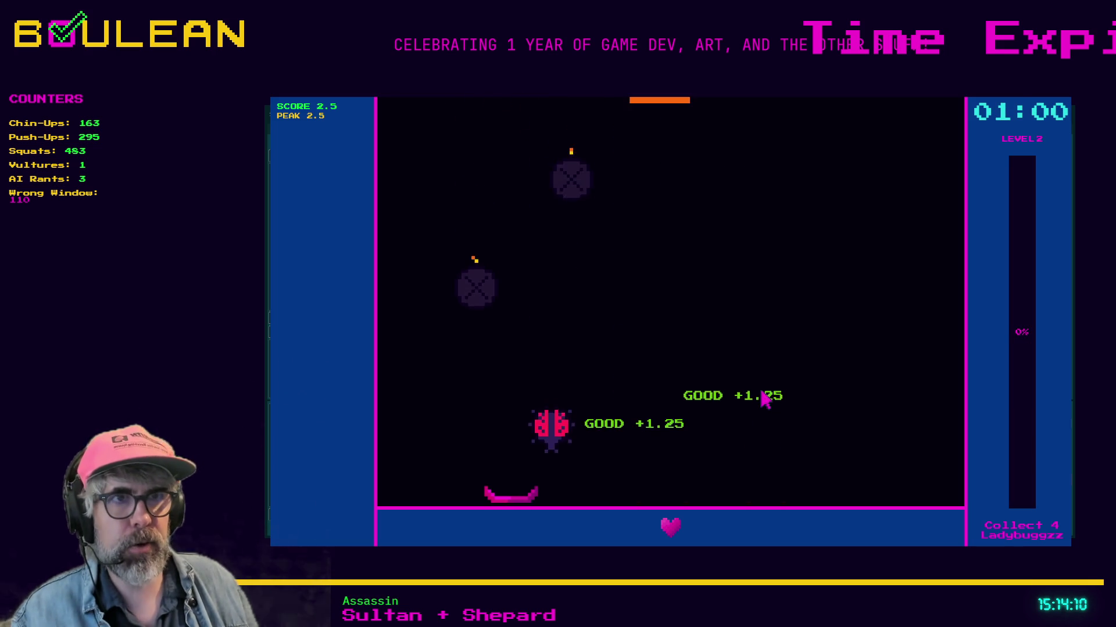
pyautogui.press('Right')
pyautogui.press('Escape')
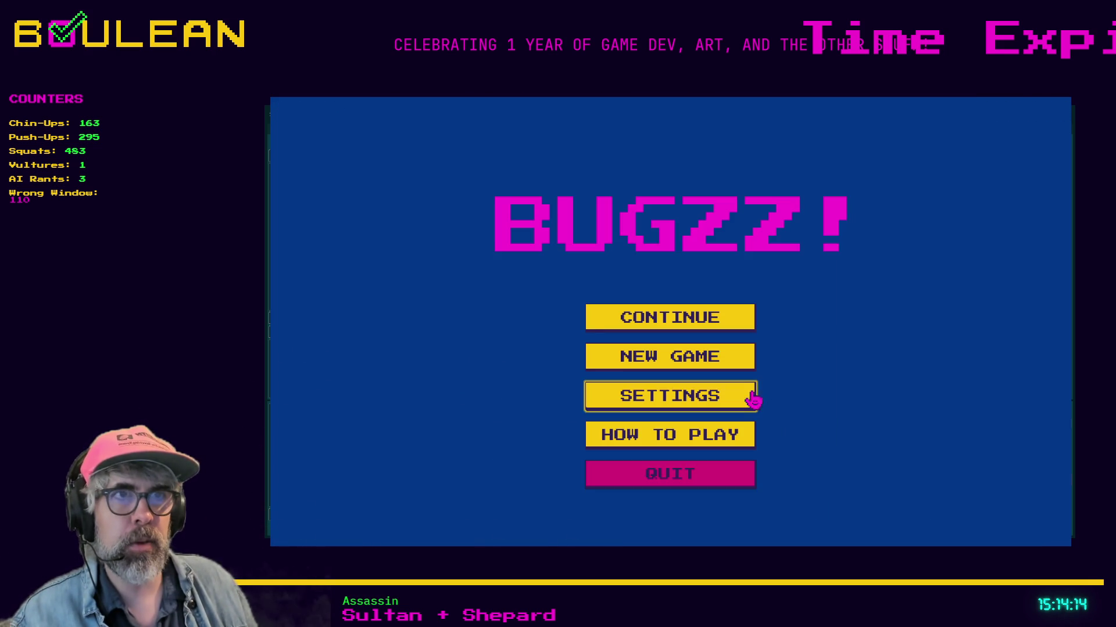
pyautogui.click(667, 324)
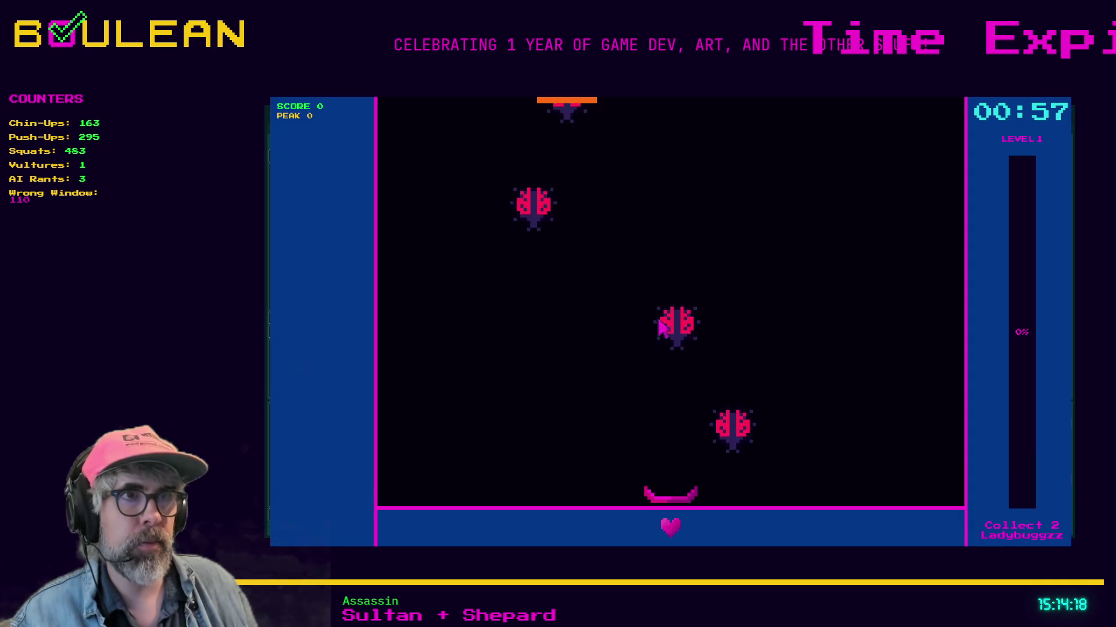
pyautogui.press('Left')
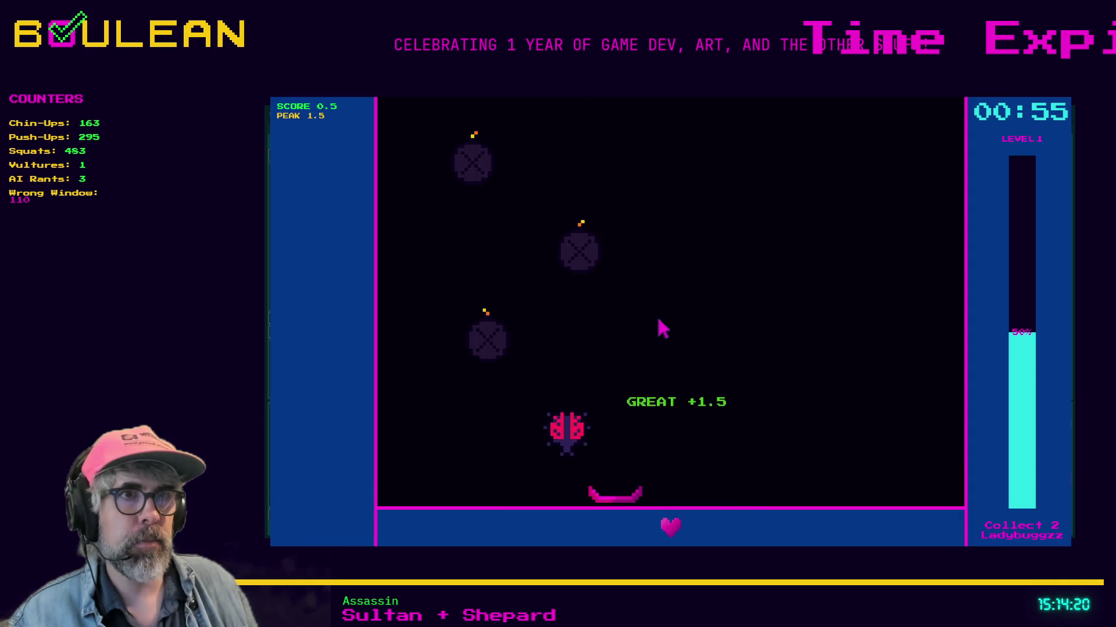
pyautogui.press('Right')
pyautogui.press('Right')
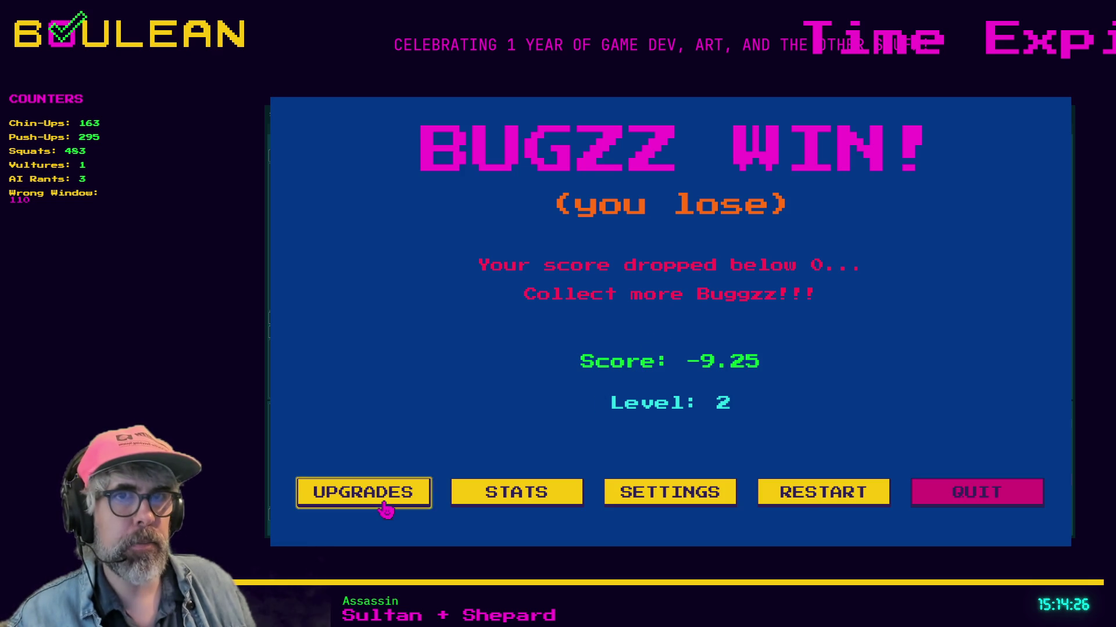
# After losing, check the upgrades screen, return to the main menu and quit the game.
pyautogui.click(401, 495)
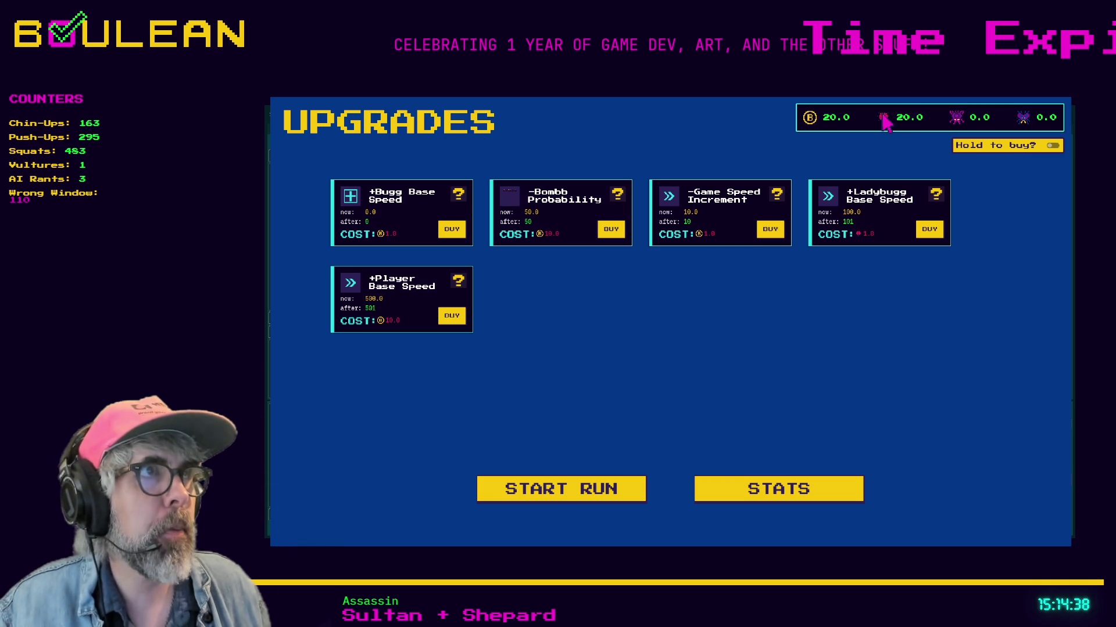
pyautogui.press('Escape')
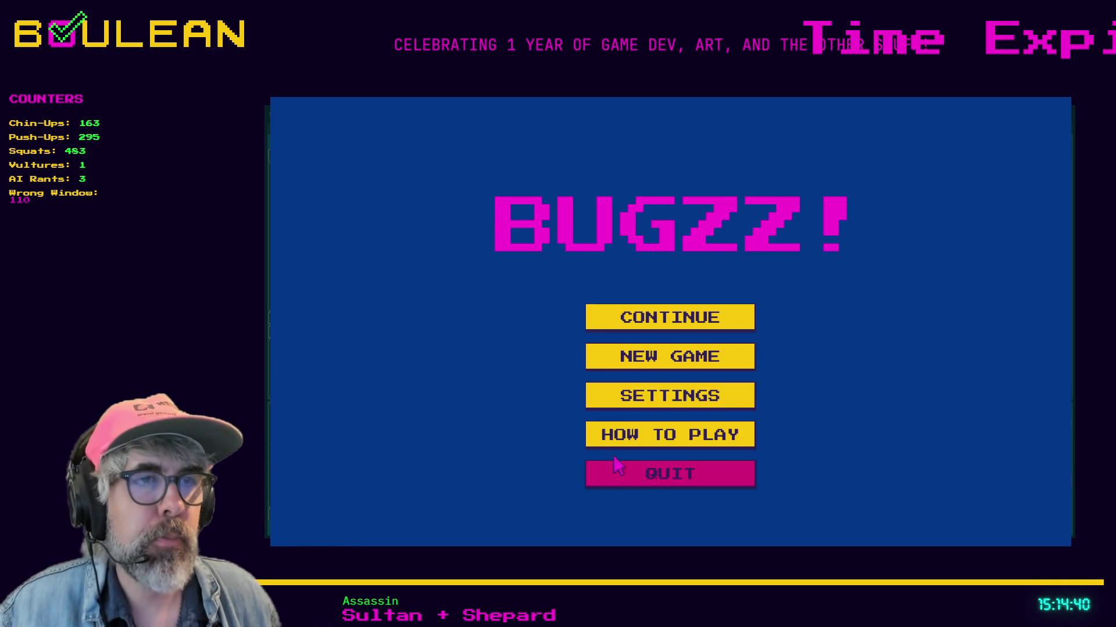
pyautogui.click(615, 464)
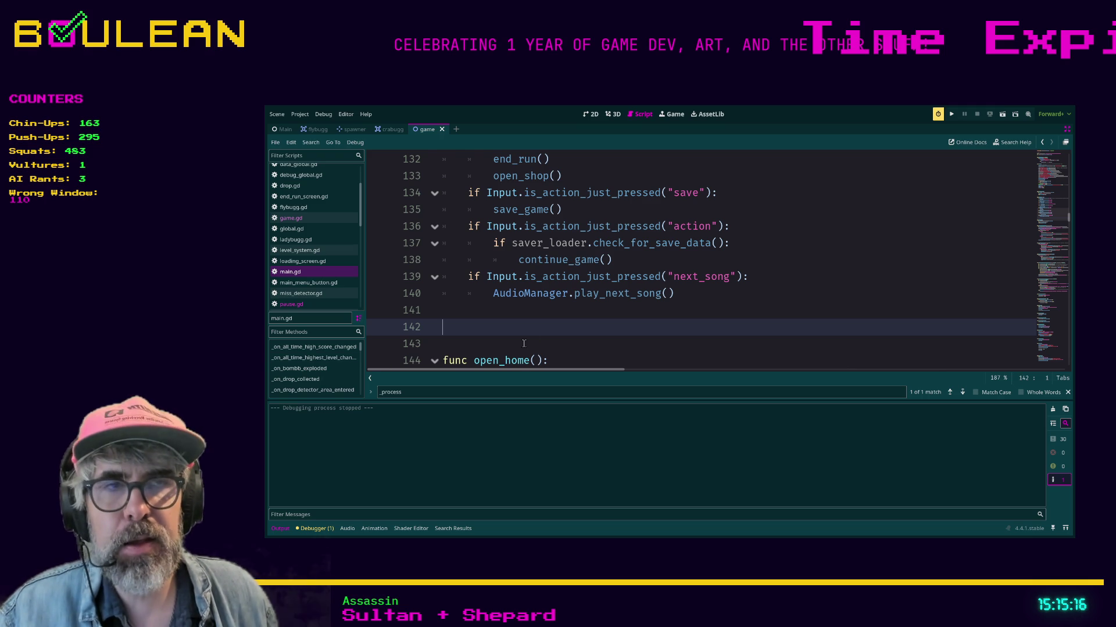
# Run the BUGZZ! project again with F5.
pyautogui.press('F5')
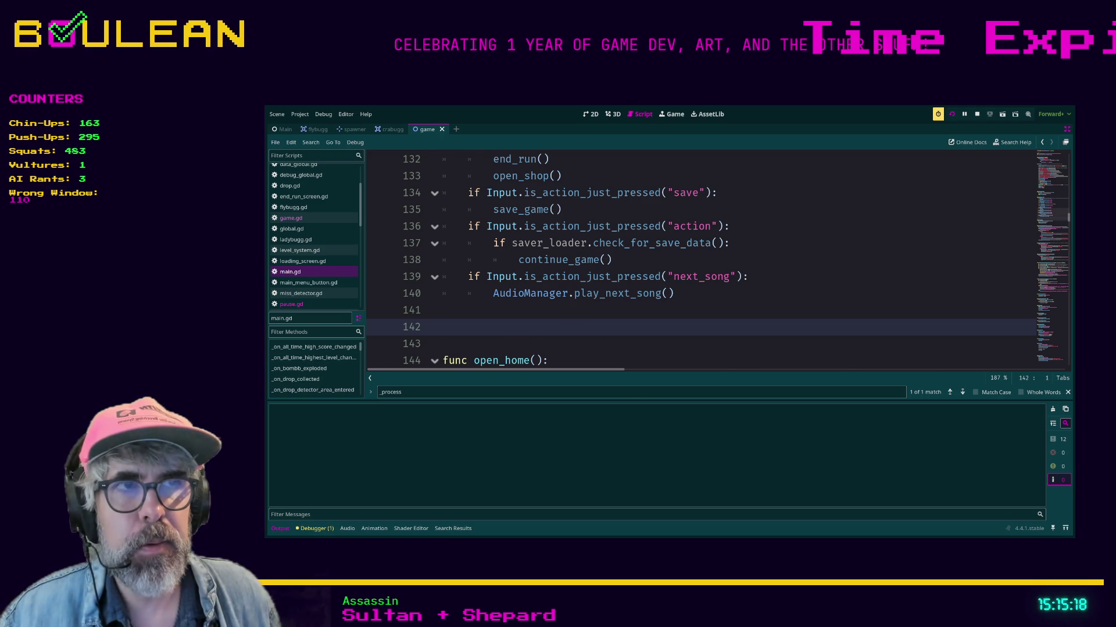
# Start a new run and steer the catcher with the arrow keys until time is up.
pyautogui.press('space')
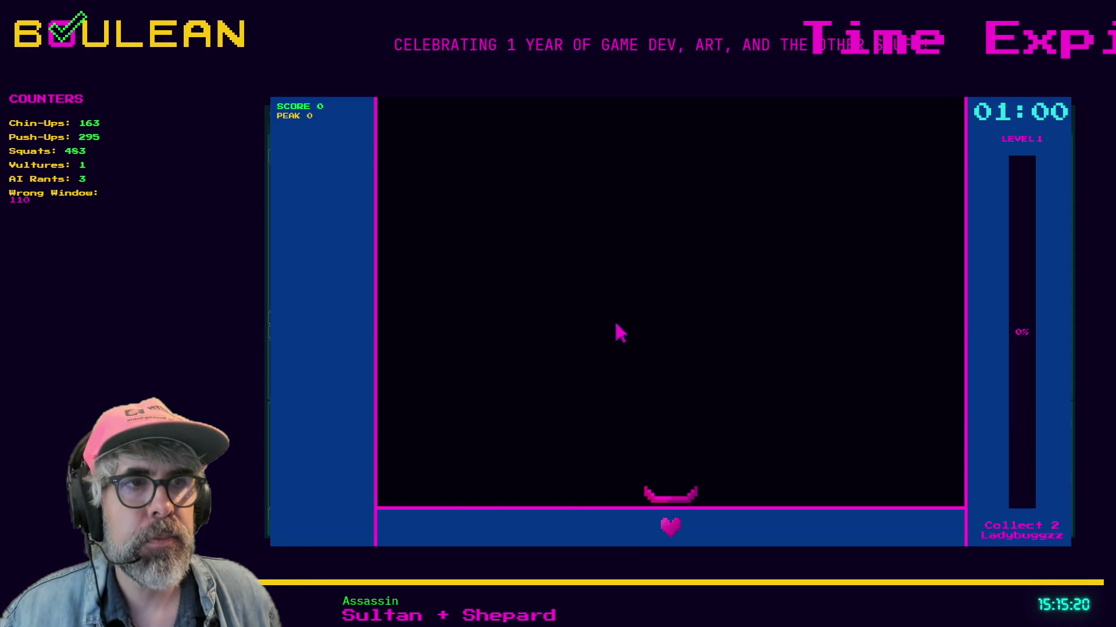
pyautogui.press('Left')
pyautogui.press('Right')
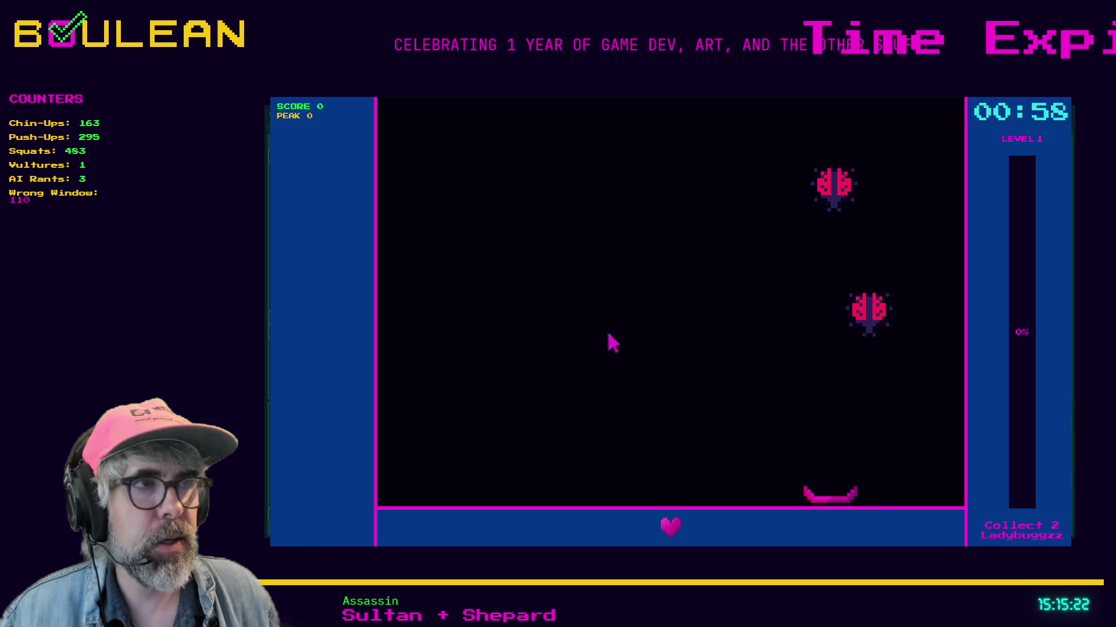
pyautogui.press('Left')
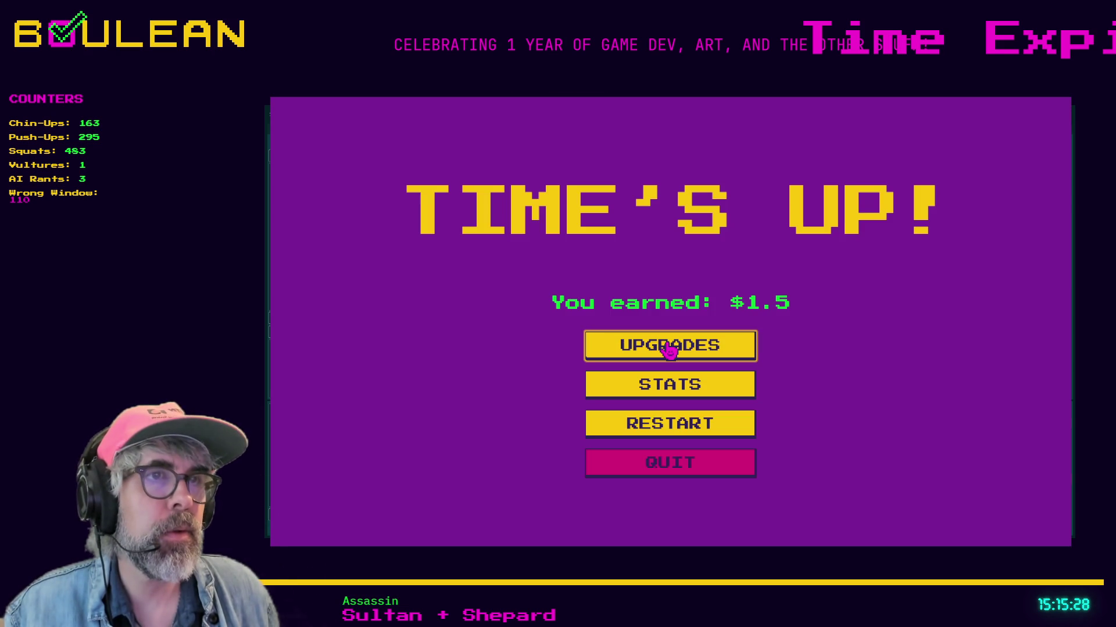
# Look through the run statistics table, go back to the main menu and quit the game.
pyautogui.click(658, 381)
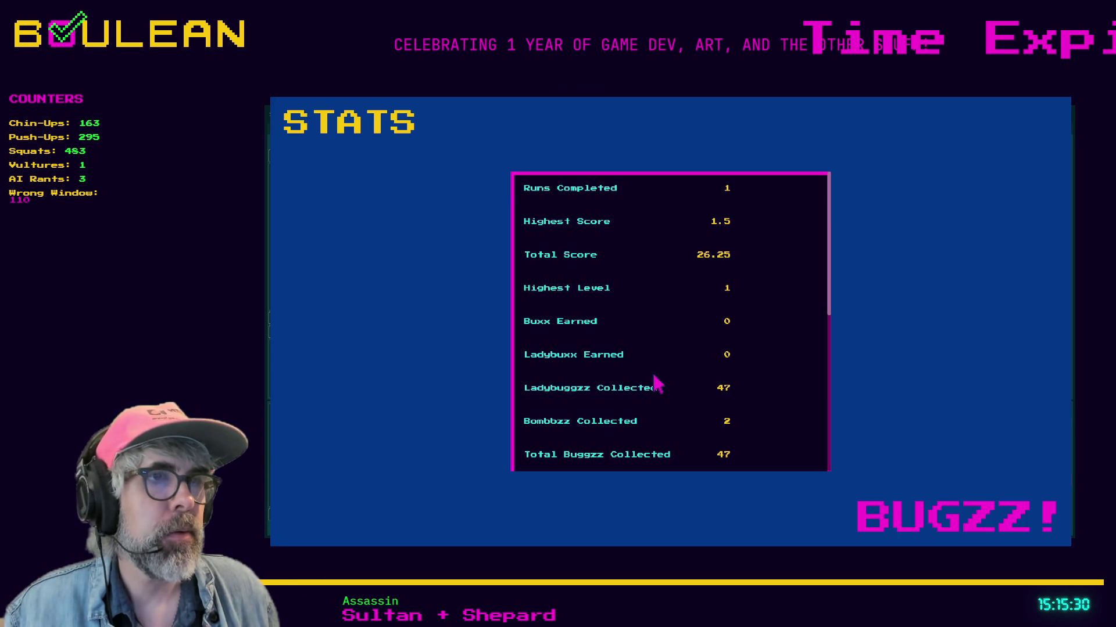
pyautogui.scroll(-5, 646, 347)
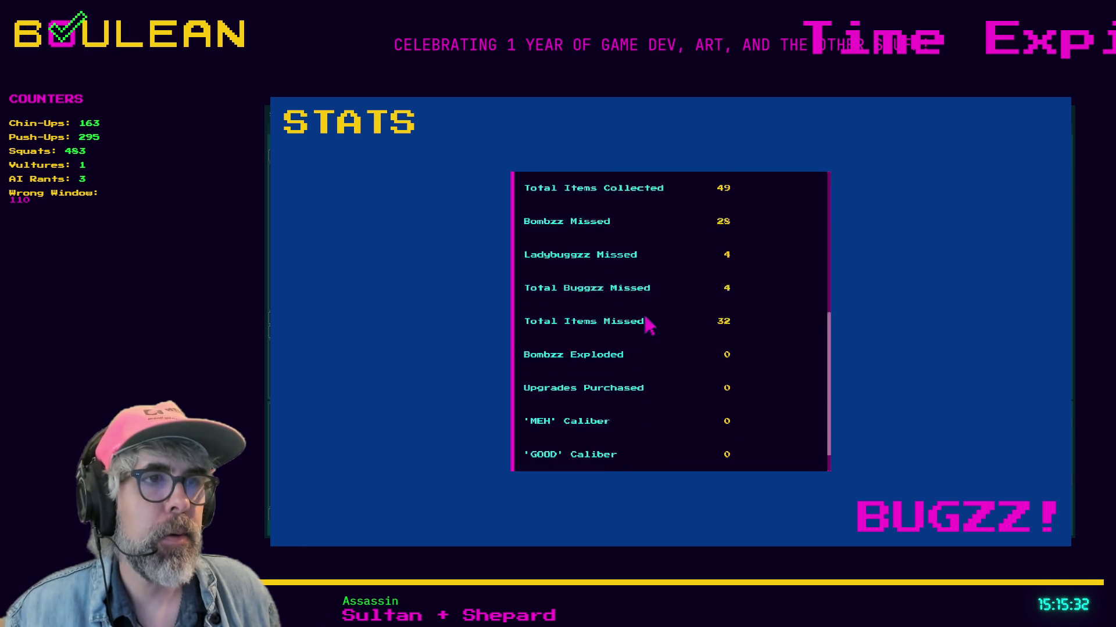
pyautogui.scroll(5, 647, 348)
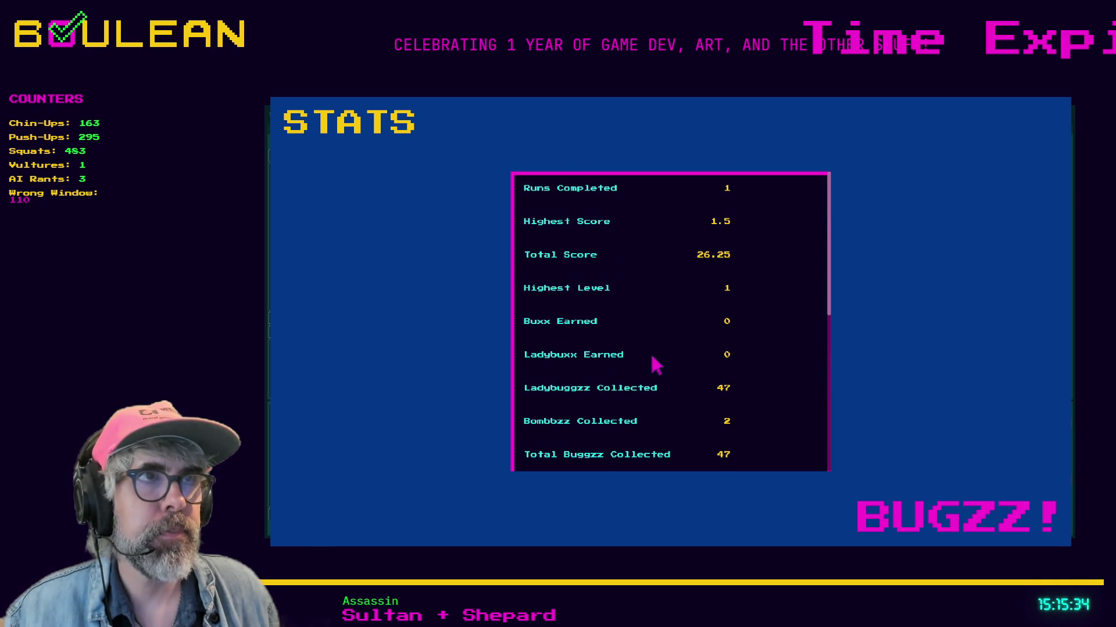
pyautogui.press('Escape')
pyautogui.click(639, 475)
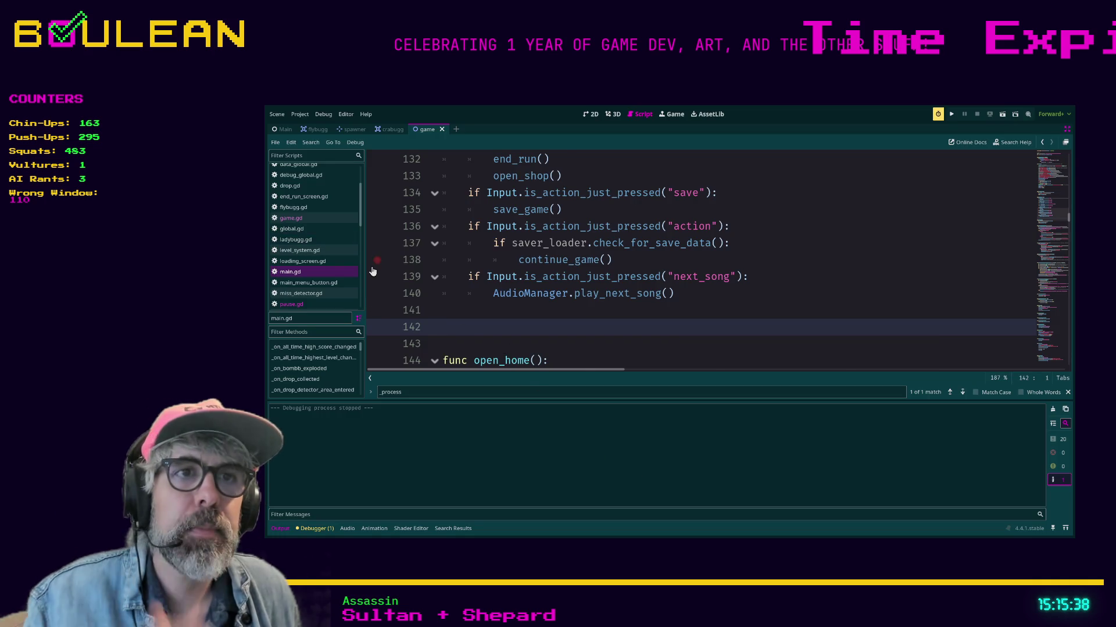
# Open game.gd from the script list, then switch to the Main scene tab.
pyautogui.scroll(-2, 487, 310)
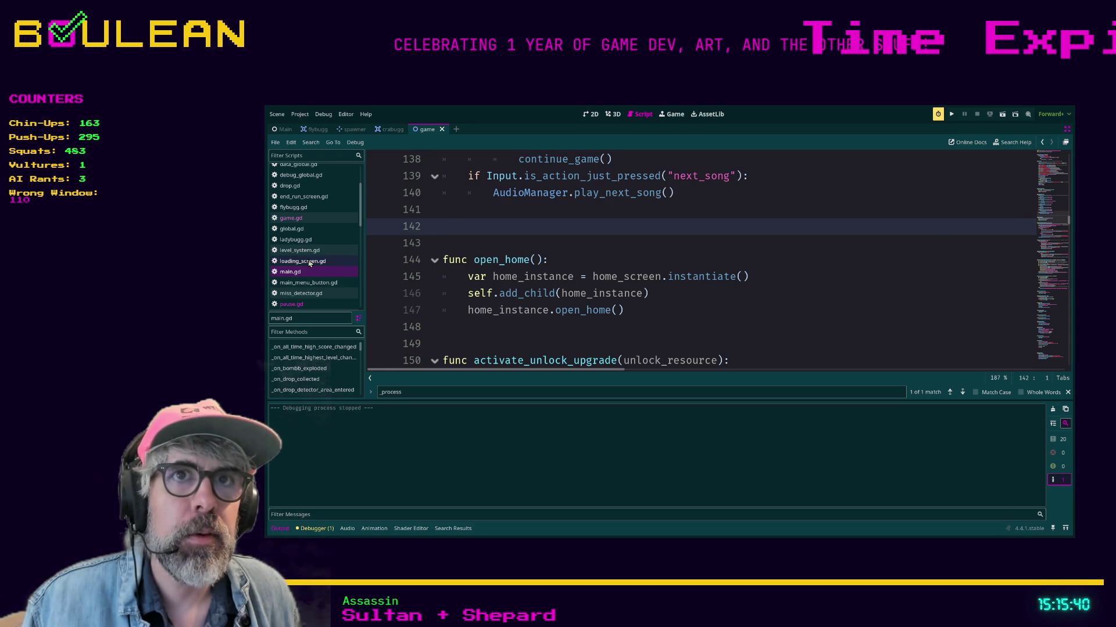
pyautogui.click(316, 223)
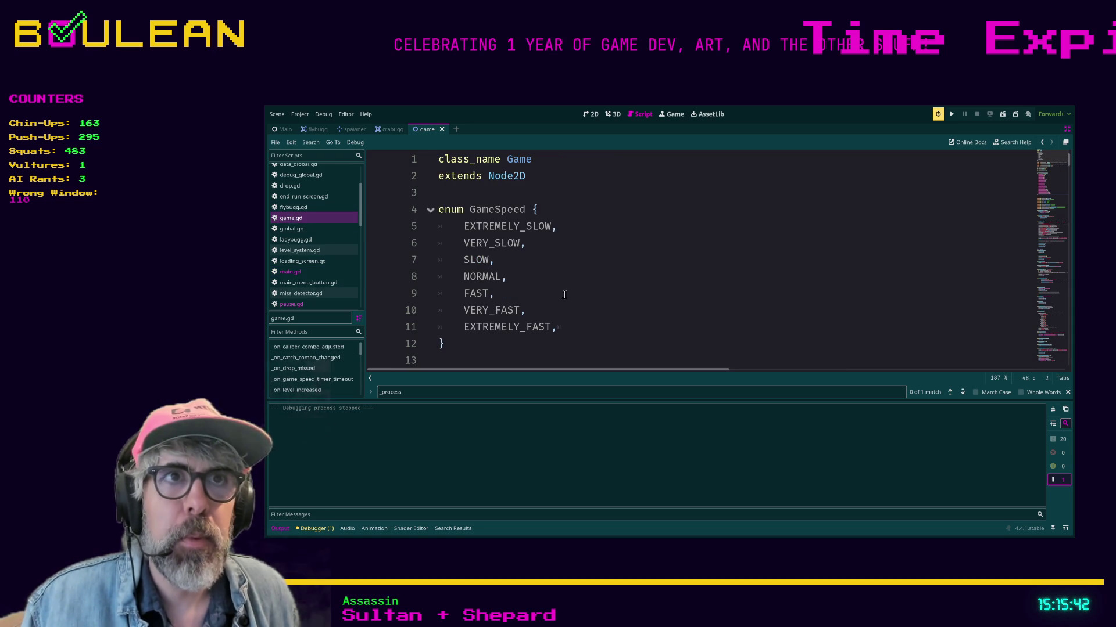
pyautogui.scroll(-1, 479, 249)
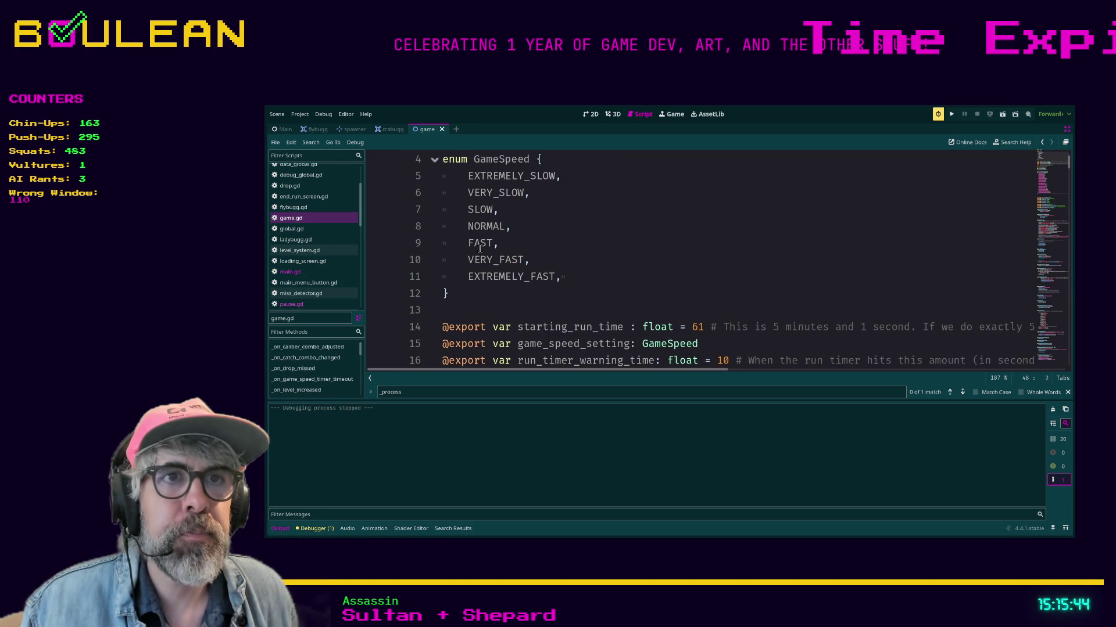
pyautogui.scroll(3, 341, 219)
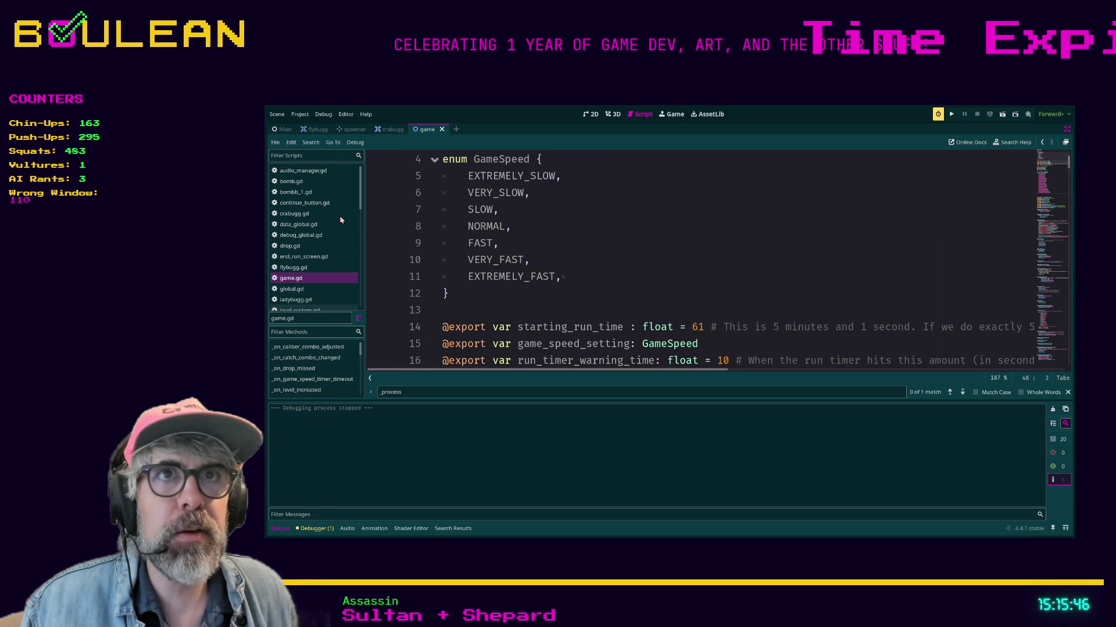
pyautogui.click(284, 129)
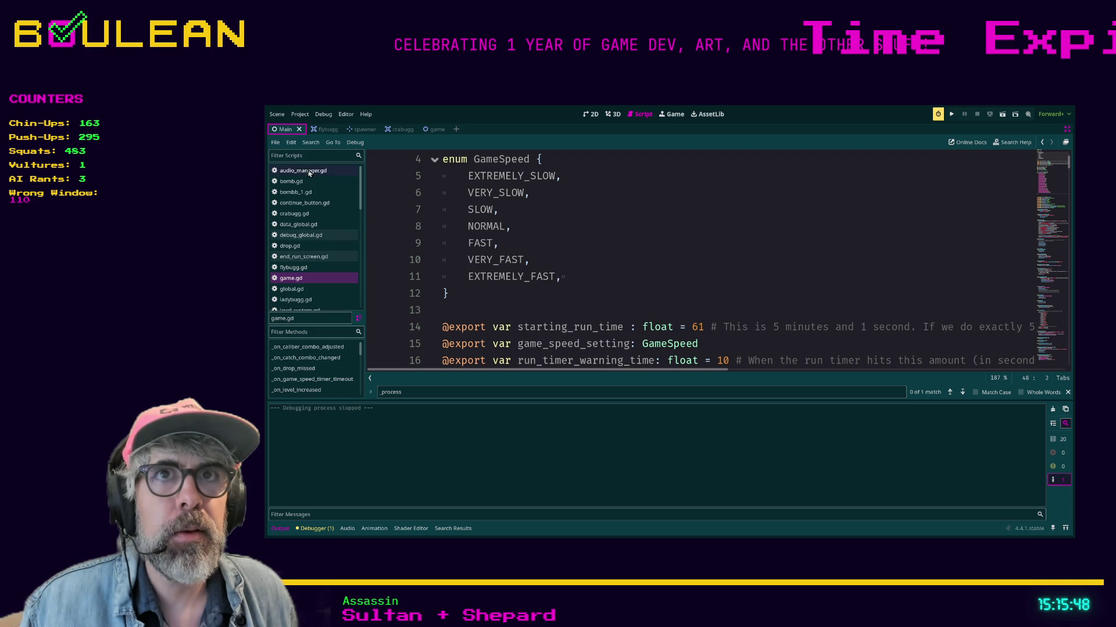
# Restore the docks and change the Game node's Game Speed Setting from Very Fast to Normal.
pyautogui.hotkey('ctrl', 'shift', 'F11')
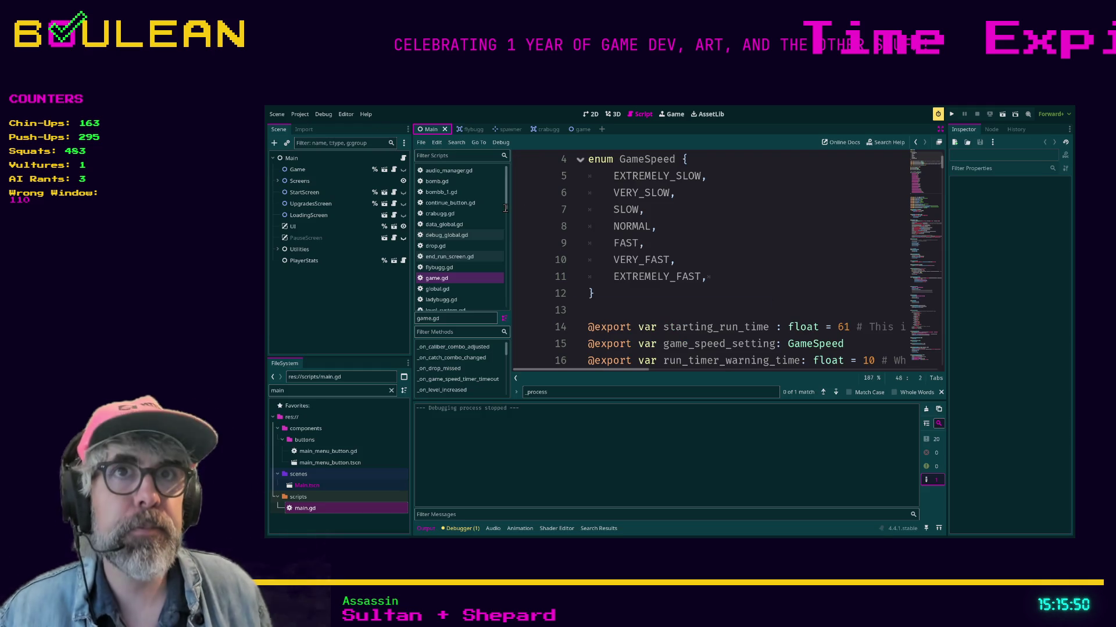
pyautogui.click(290, 158)
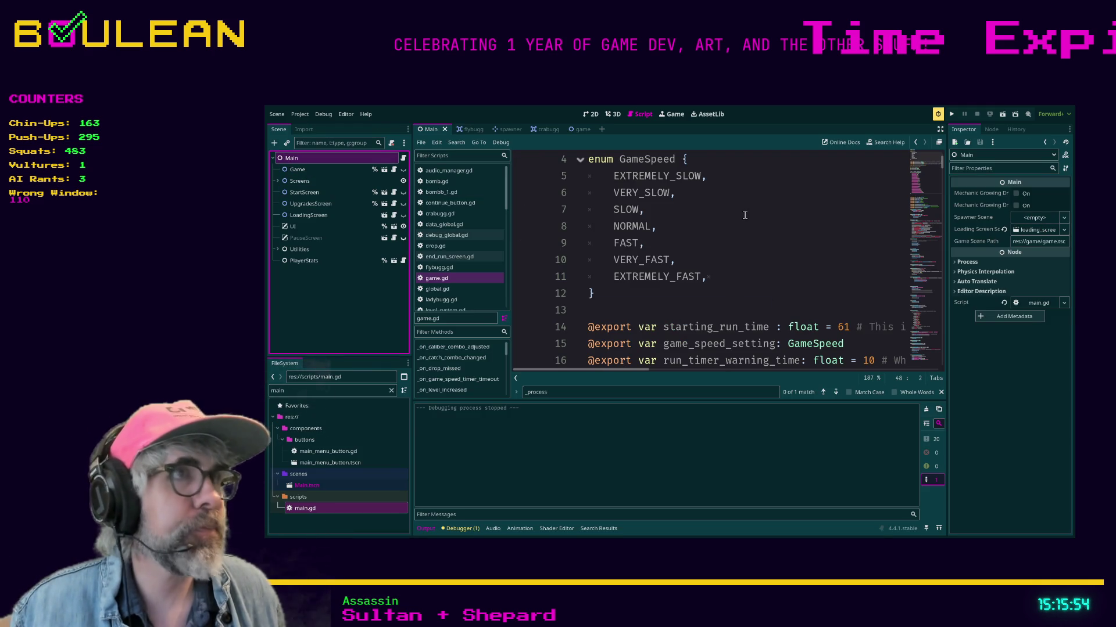
pyautogui.click(316, 169)
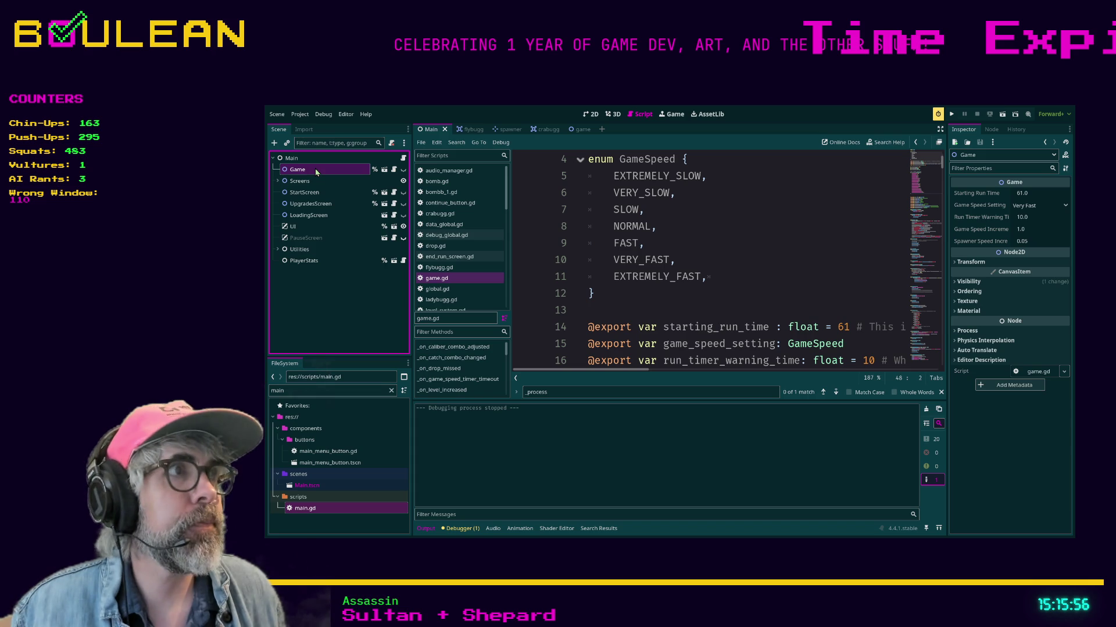
pyautogui.click(1024, 209)
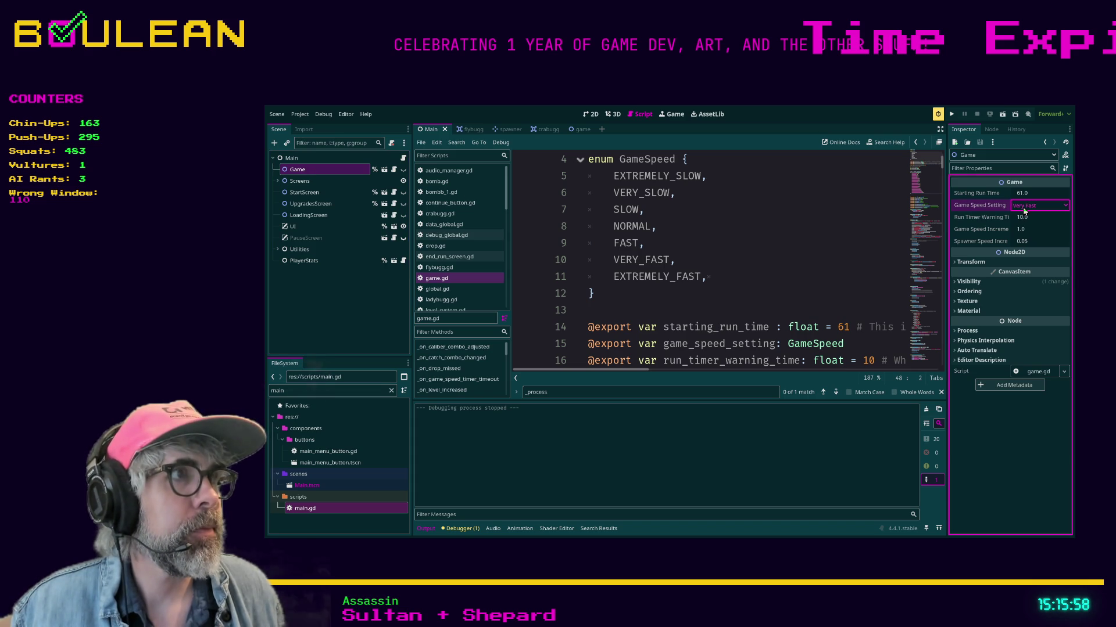
pyautogui.click(1011, 255)
pyautogui.click(794, 227)
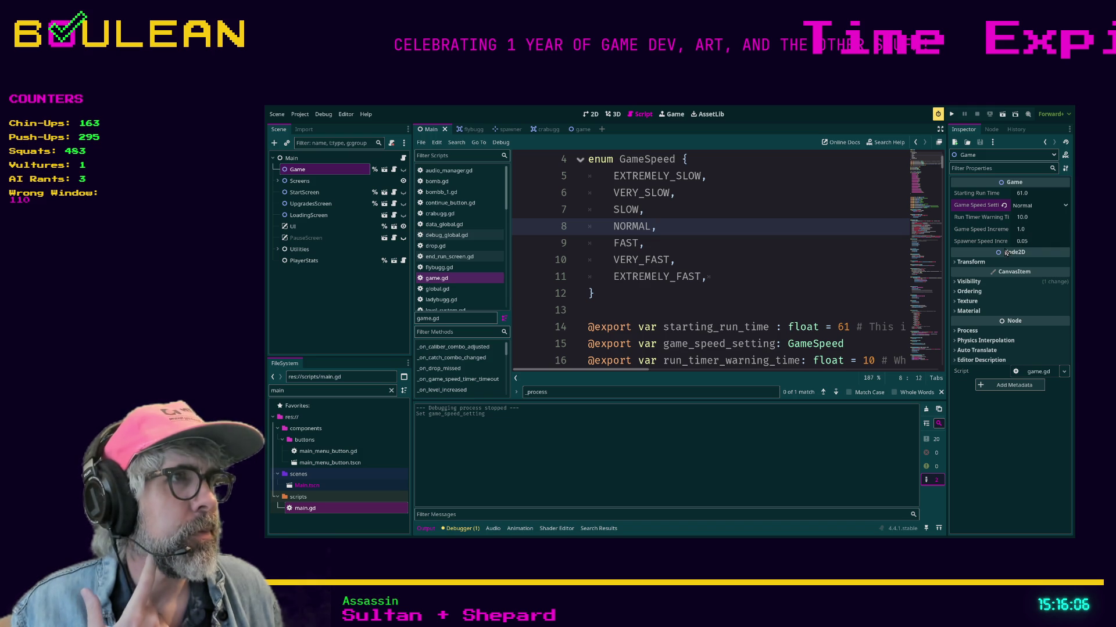
pyautogui.click(959, 262)
pyautogui.click(958, 262)
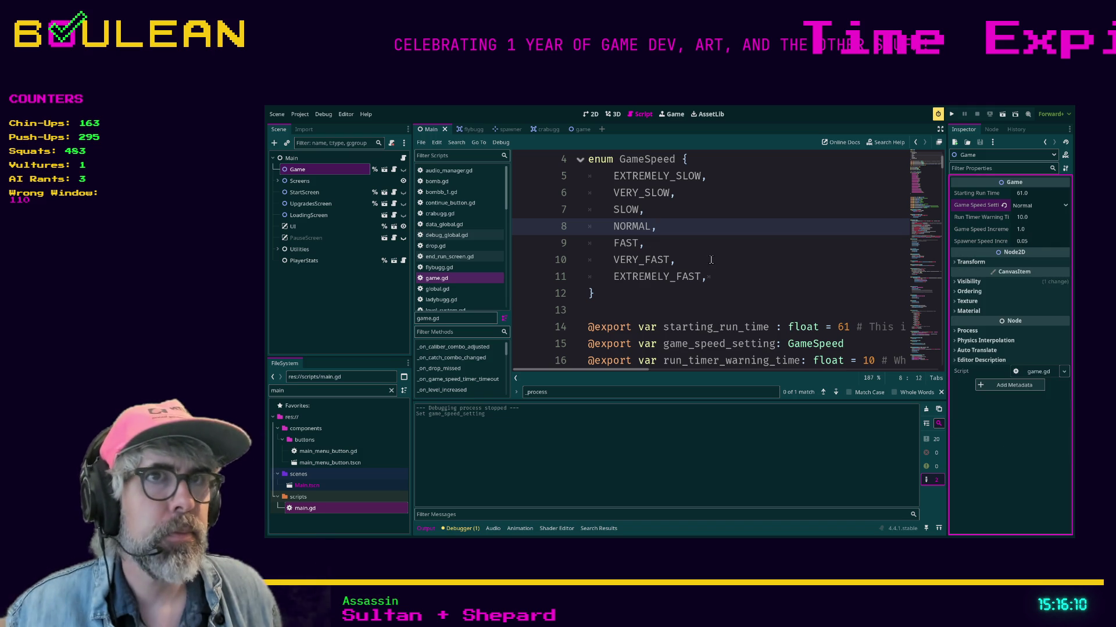
# Open the game scene and its game.gd script, placing the caret at line 12.
pyautogui.click(385, 169)
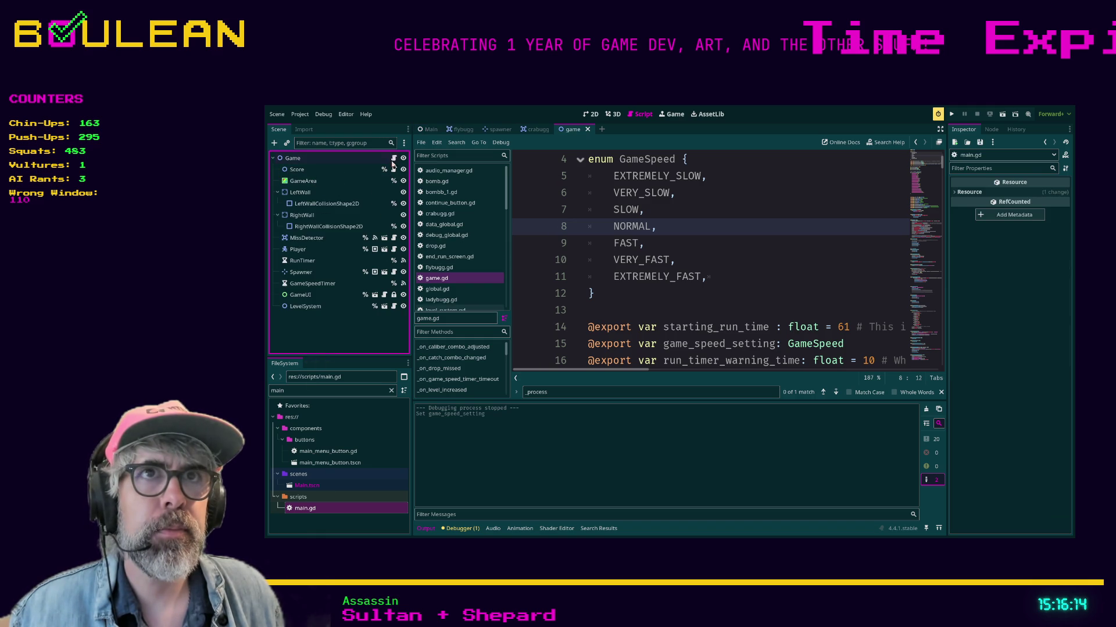
pyautogui.click(394, 159)
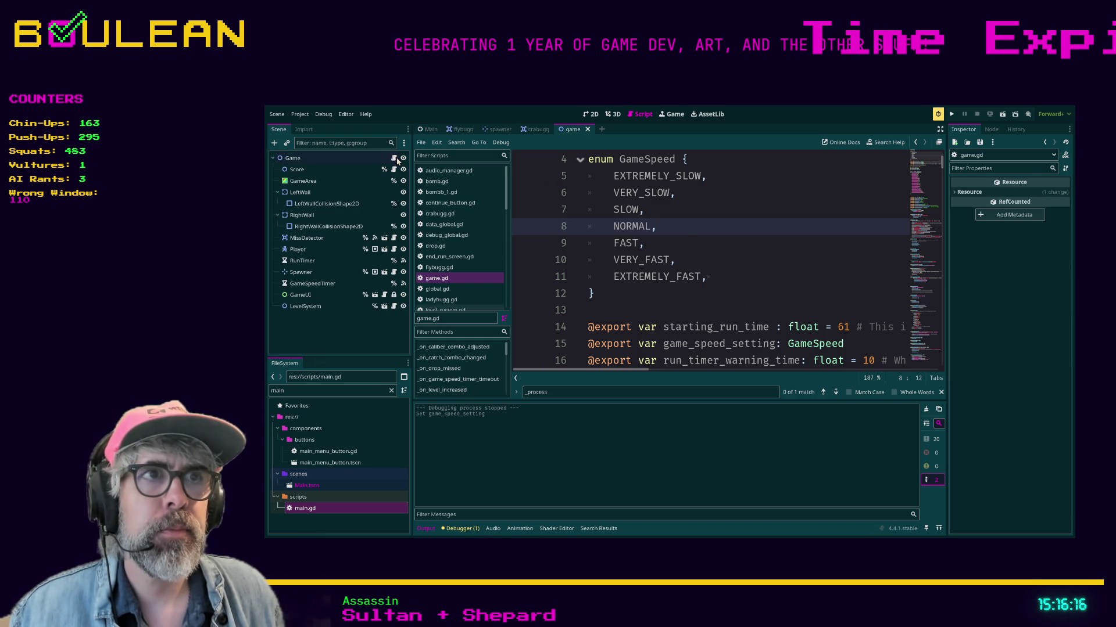
pyautogui.scroll(-1, 685, 245)
pyautogui.click(685, 245)
# Expand the script editor to full width, shrink the code font, and read the top of game.gd.
pyautogui.hotkey('ctrl', 'shift', 'F11')
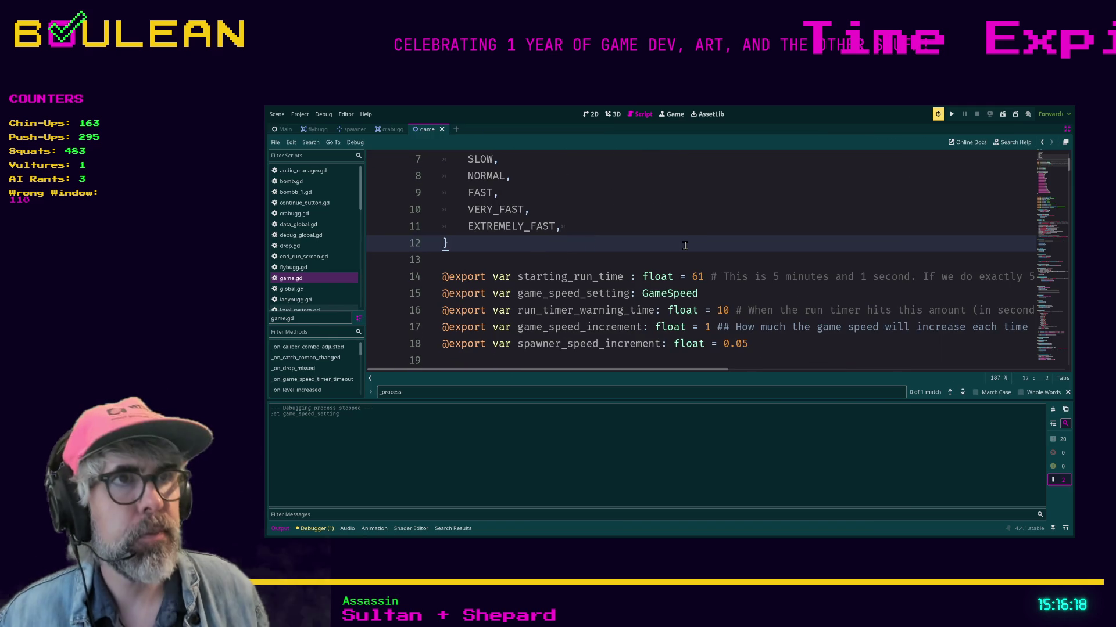
pyautogui.hotkey('ctrl', '-')
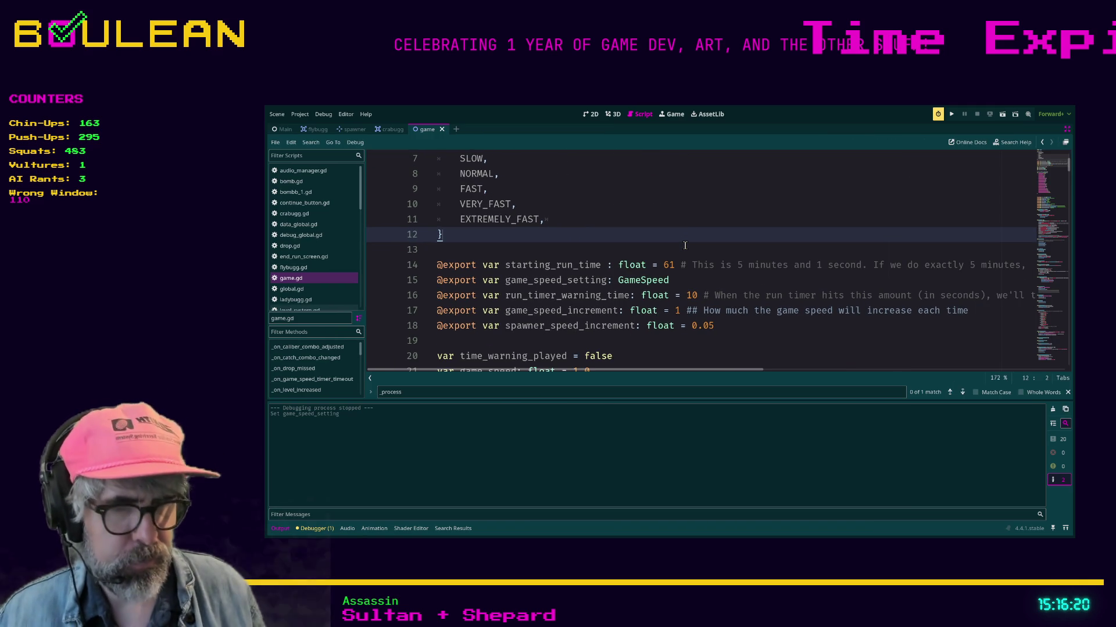
pyautogui.hotkey('ctrl', 'j')
pyautogui.scroll(-4, 719, 274)
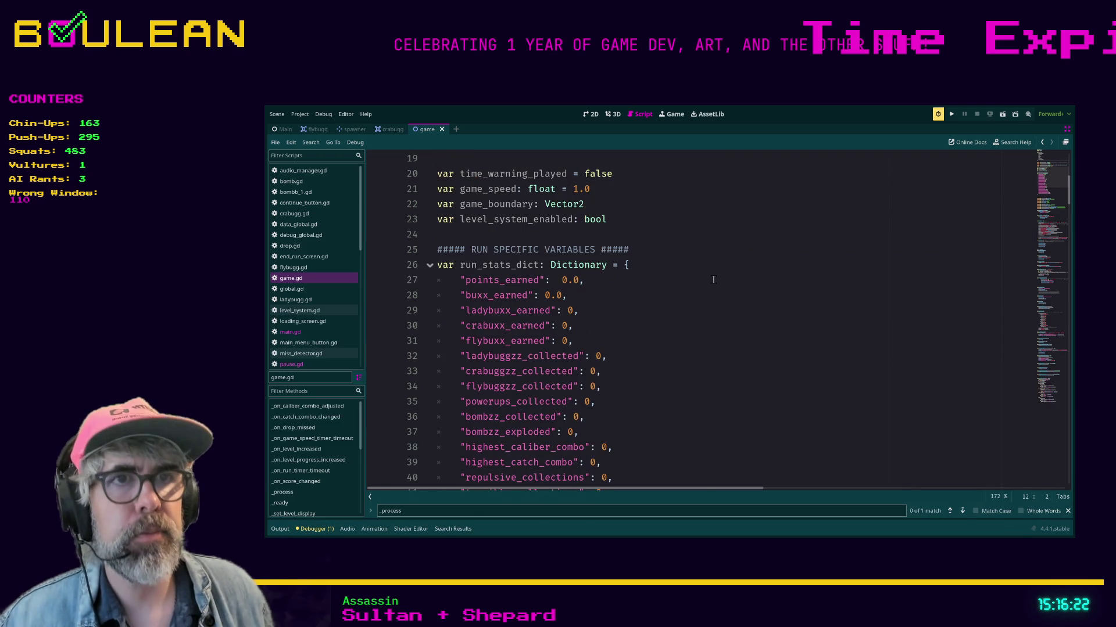
pyautogui.scroll(-2, 711, 280)
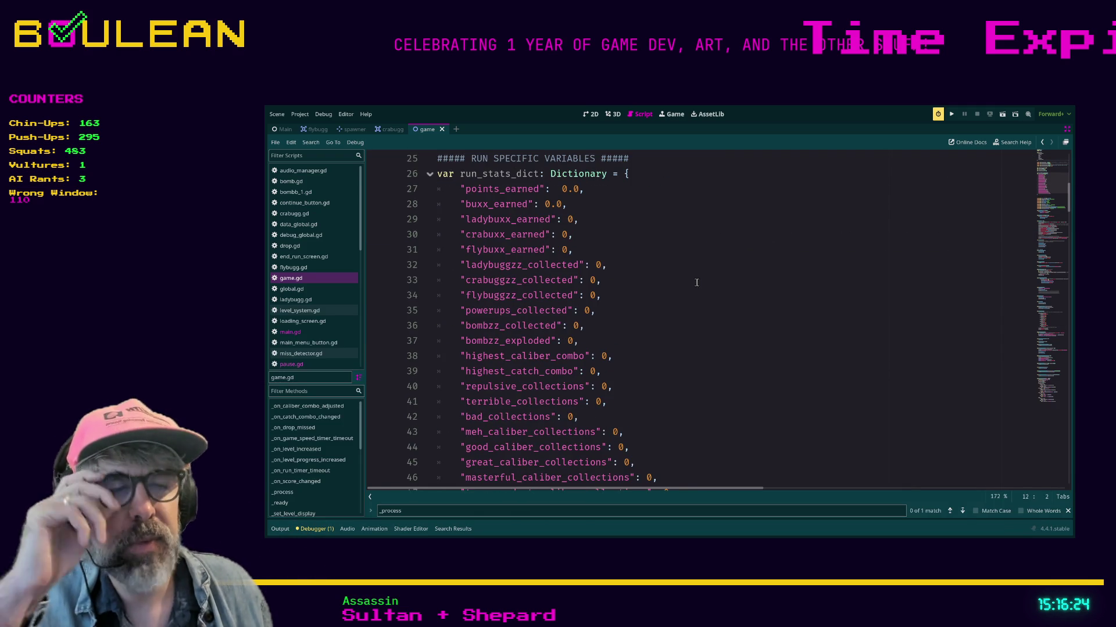
pyautogui.scroll(-3, 697, 279)
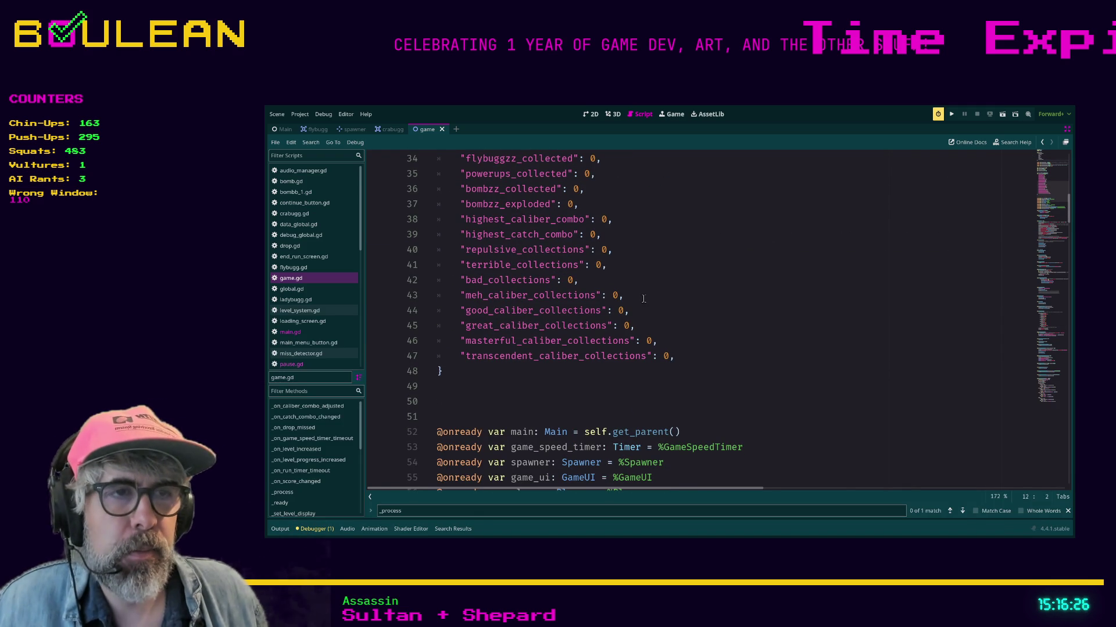
pyautogui.scroll(-2, 644, 303)
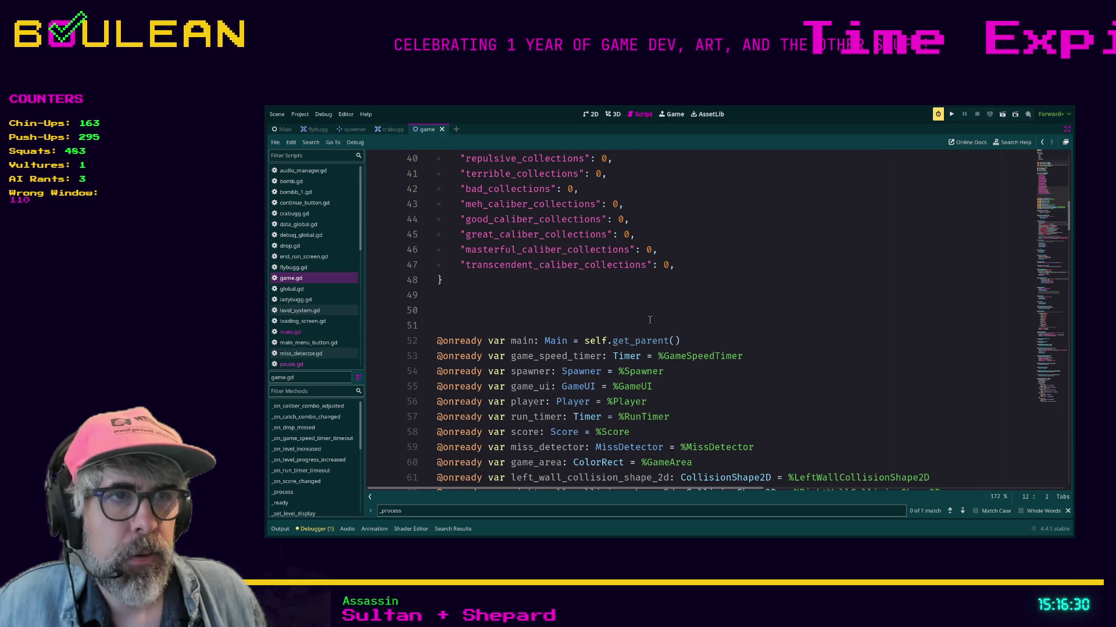
# Read further down game.gd and jump to the check_for_time_warning() definition on line 136.
pyautogui.scroll(-2, 645, 325)
pyautogui.scroll(-1, 633, 334)
pyautogui.scroll(-1, 631, 335)
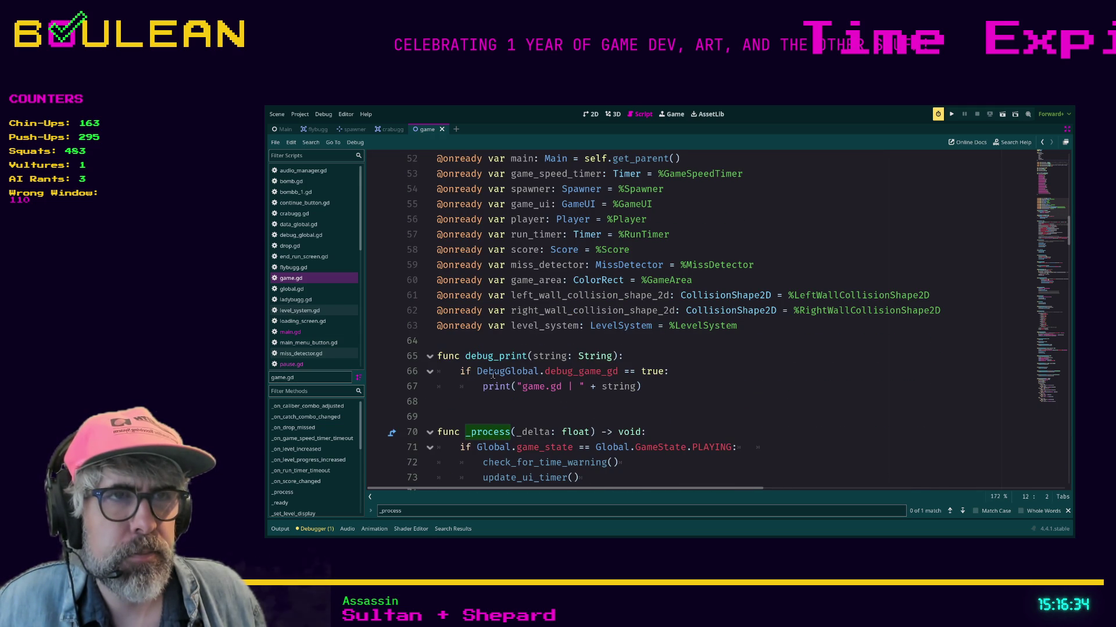
pyautogui.scroll(-1, 639, 369)
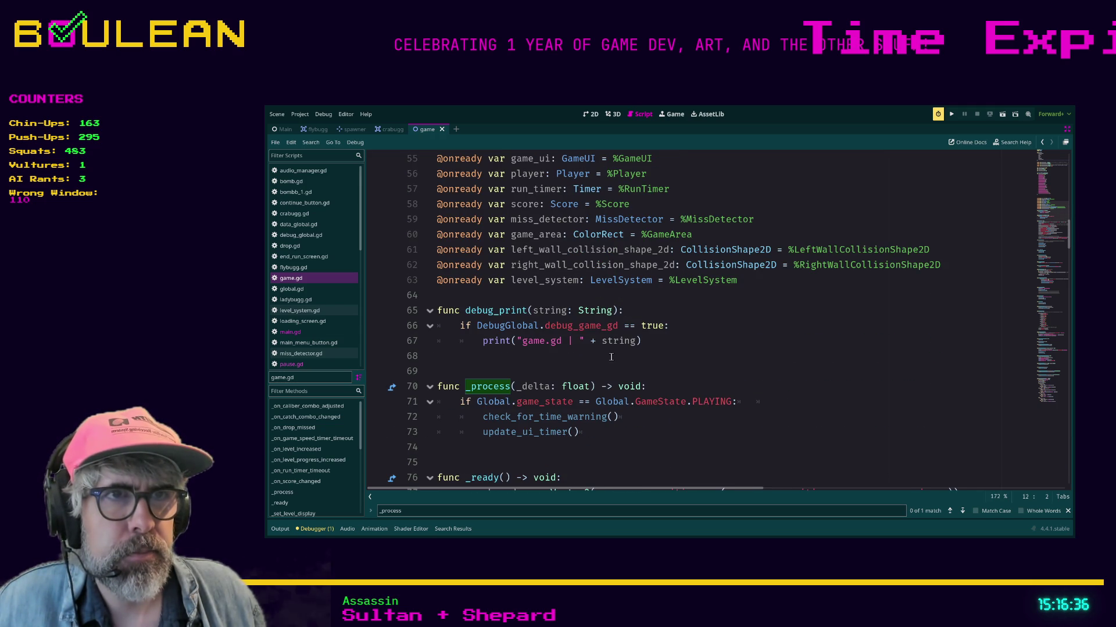
pyautogui.scroll(-1, 498, 348)
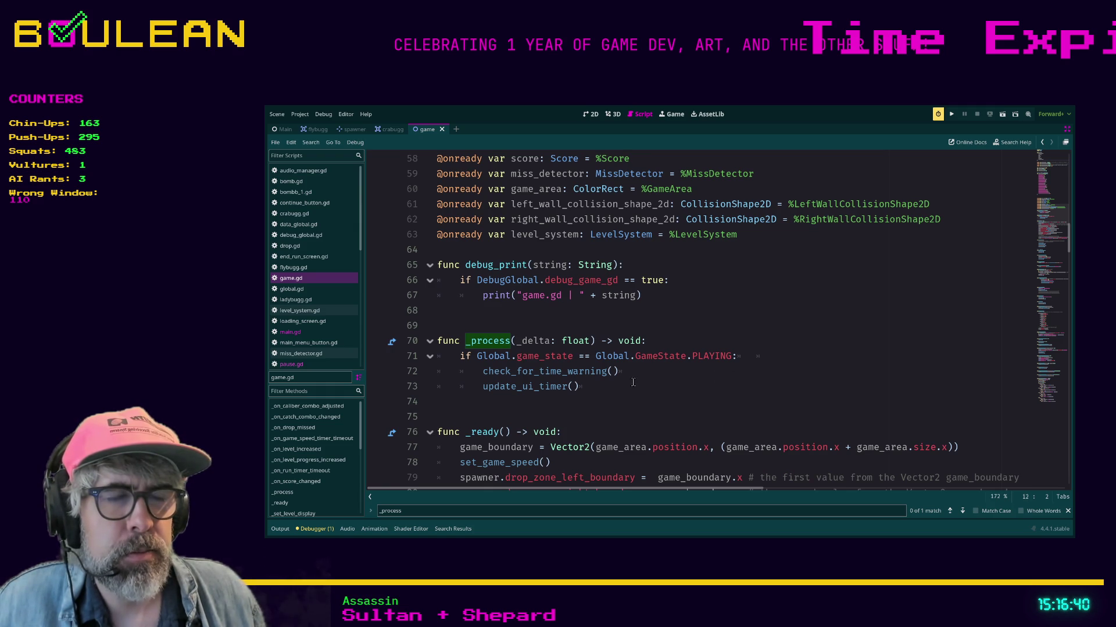
pyautogui.scroll(-1, 631, 382)
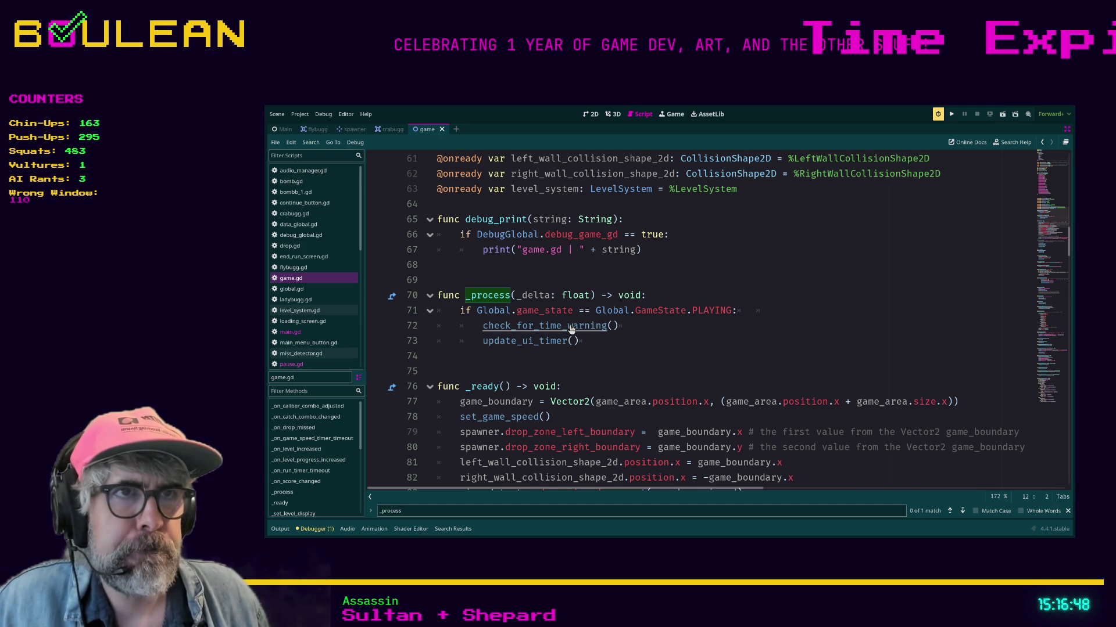
pyautogui.keyDown('ctrl'); pyautogui.click(571, 327); pyautogui.keyUp('ctrl')
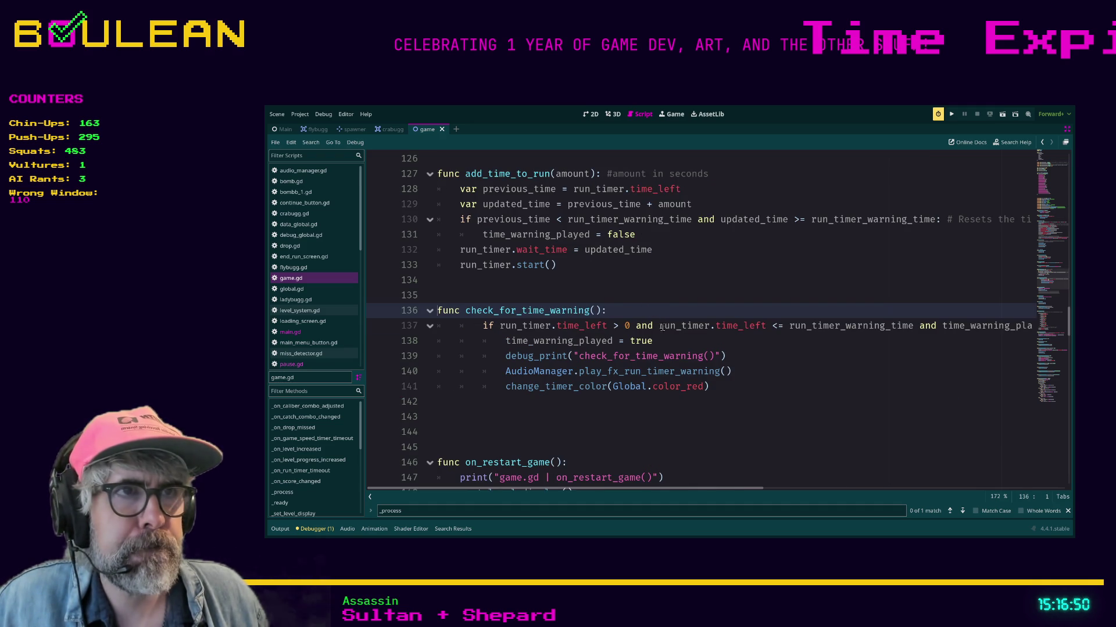
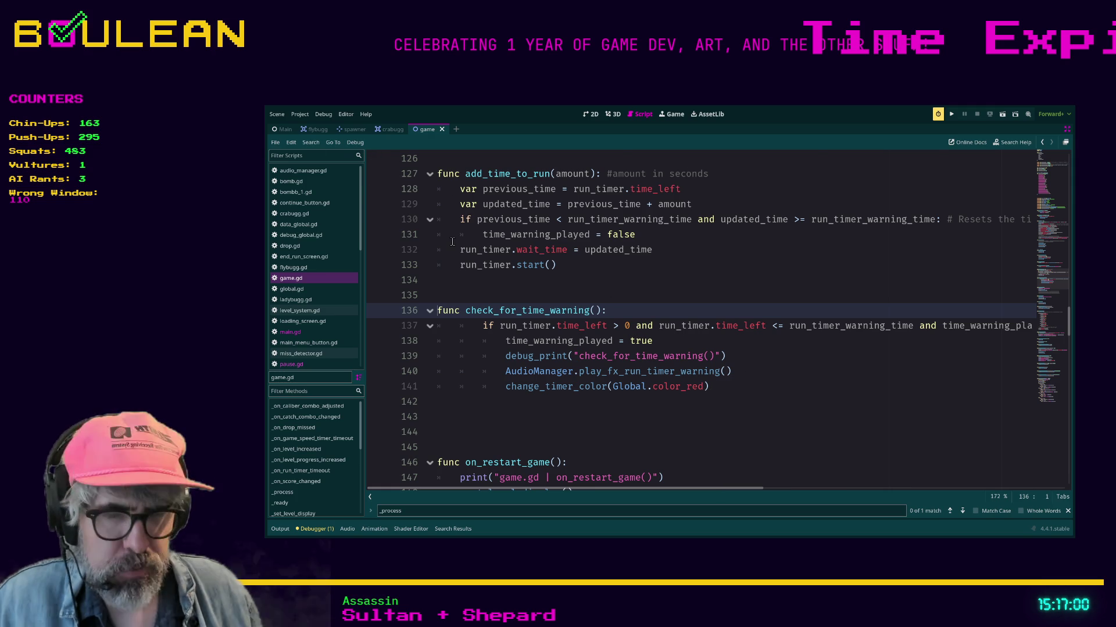
# Jump in game.gd from the _process timer calls to update_ui_timer and _time_to_minutes_secs.
pyautogui.hotkey('alt', 'Left')
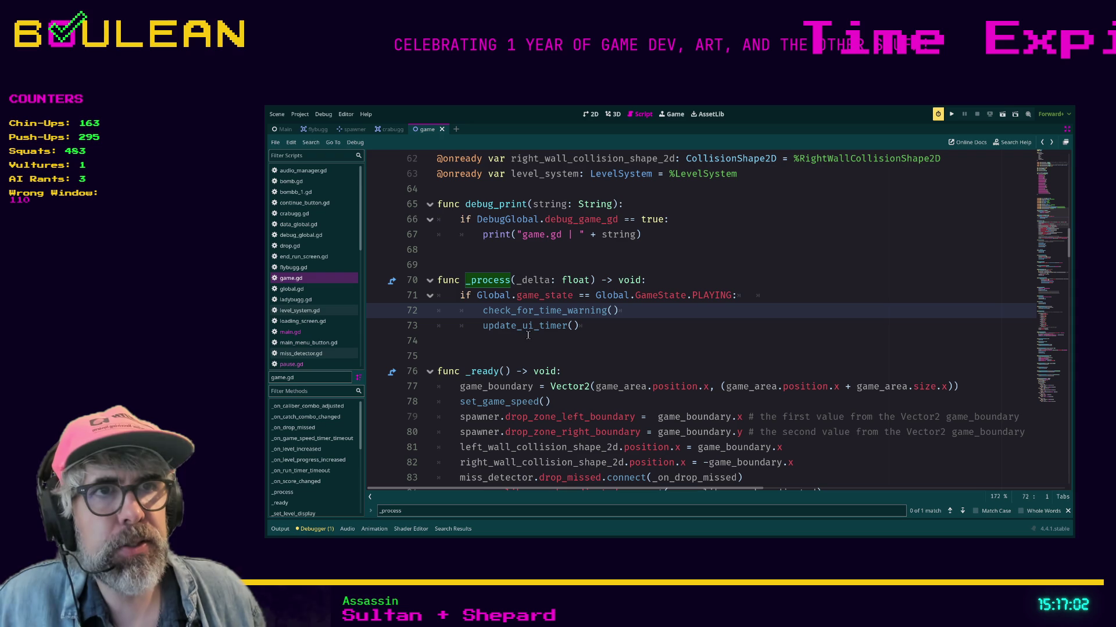
pyautogui.keyDown('ctrl'); pyautogui.click(522, 333); pyautogui.keyUp('ctrl')
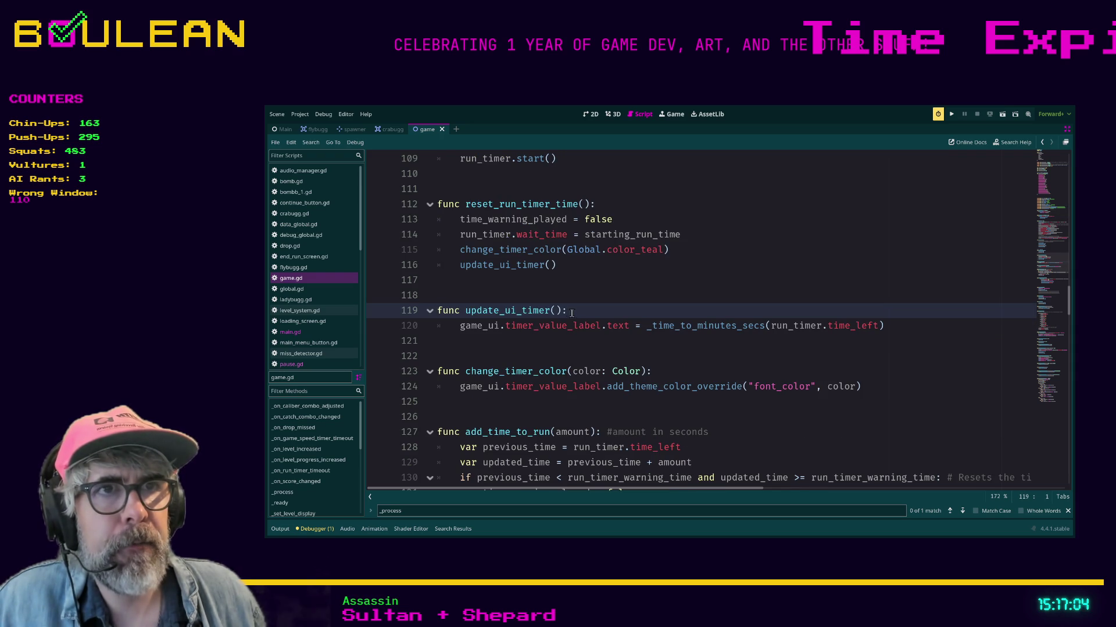
pyautogui.click(585, 355)
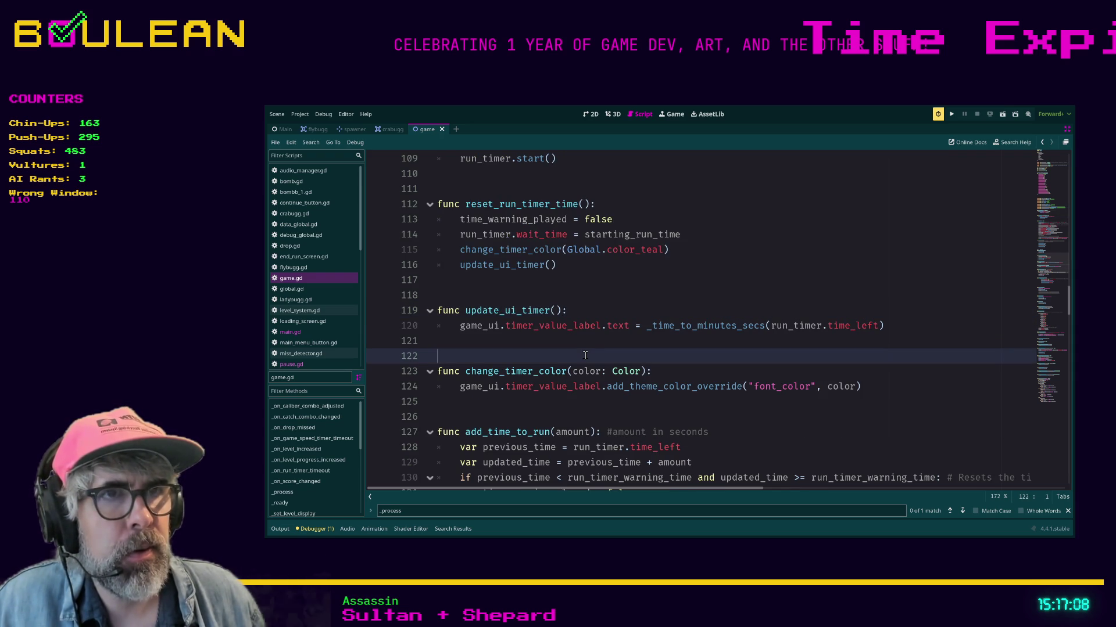
pyautogui.keyDown('ctrl'); pyautogui.click(693, 332); pyautogui.keyUp('ctrl')
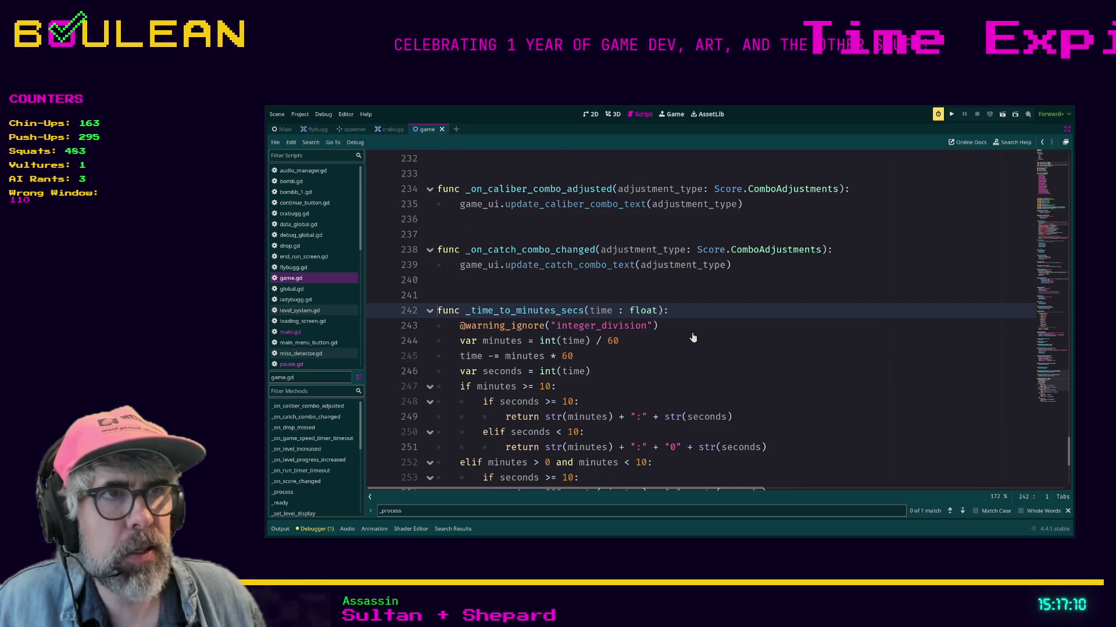
# Read through game.gd around _time_to_minutes_secs down to line 247, then back up to line 159.
pyautogui.scroll(-1, 534, 311)
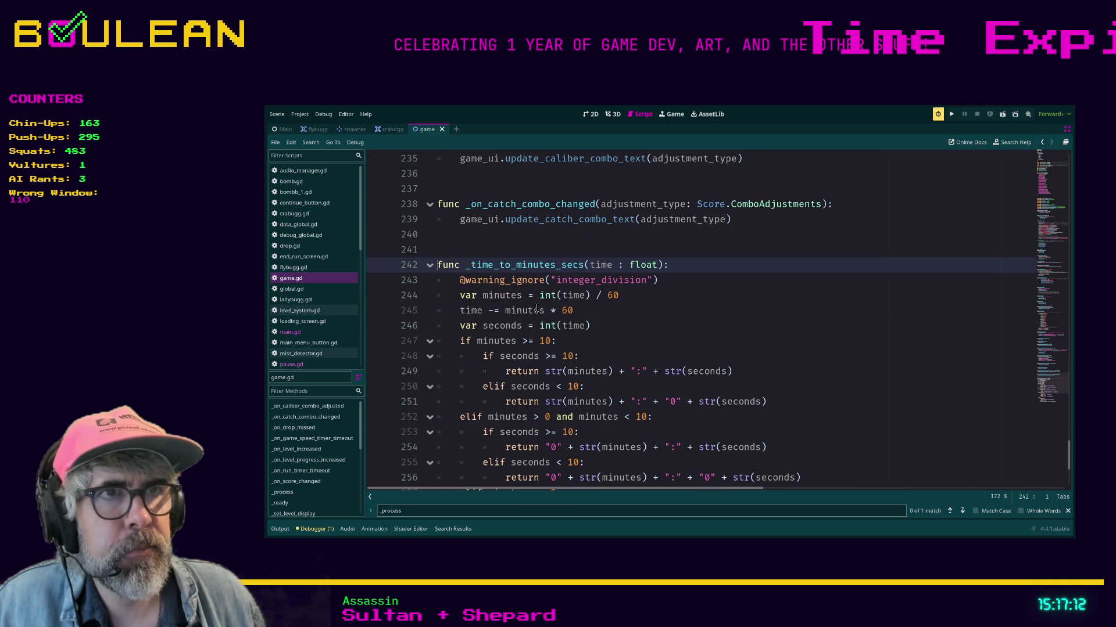
pyautogui.scroll(-1, 536, 308)
pyautogui.scroll(-1, 608, 291)
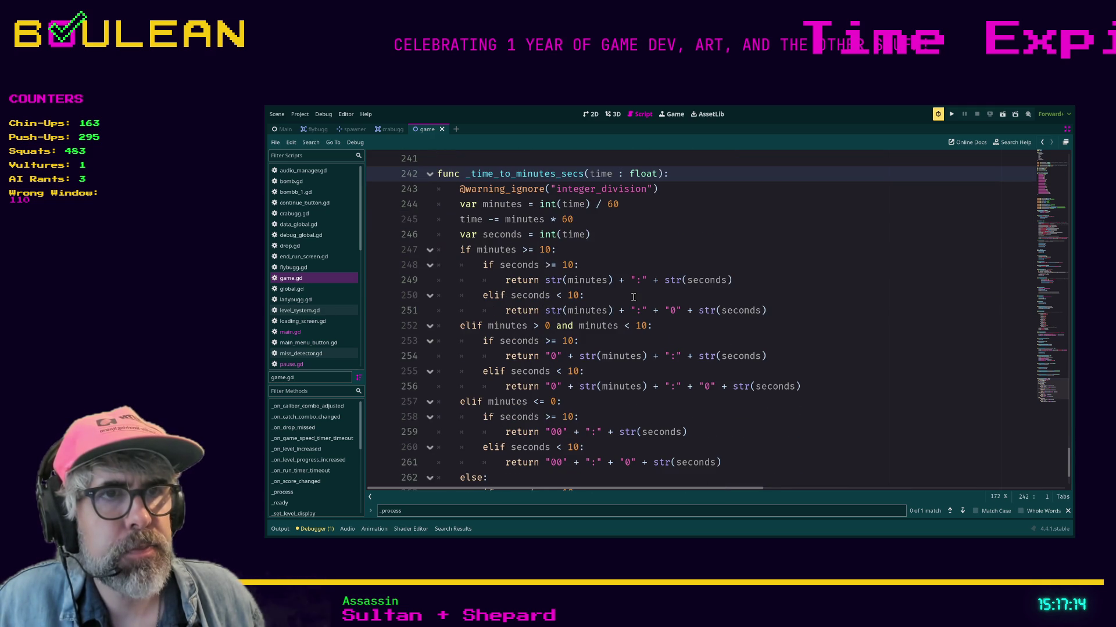
pyautogui.scroll(-1, 616, 349)
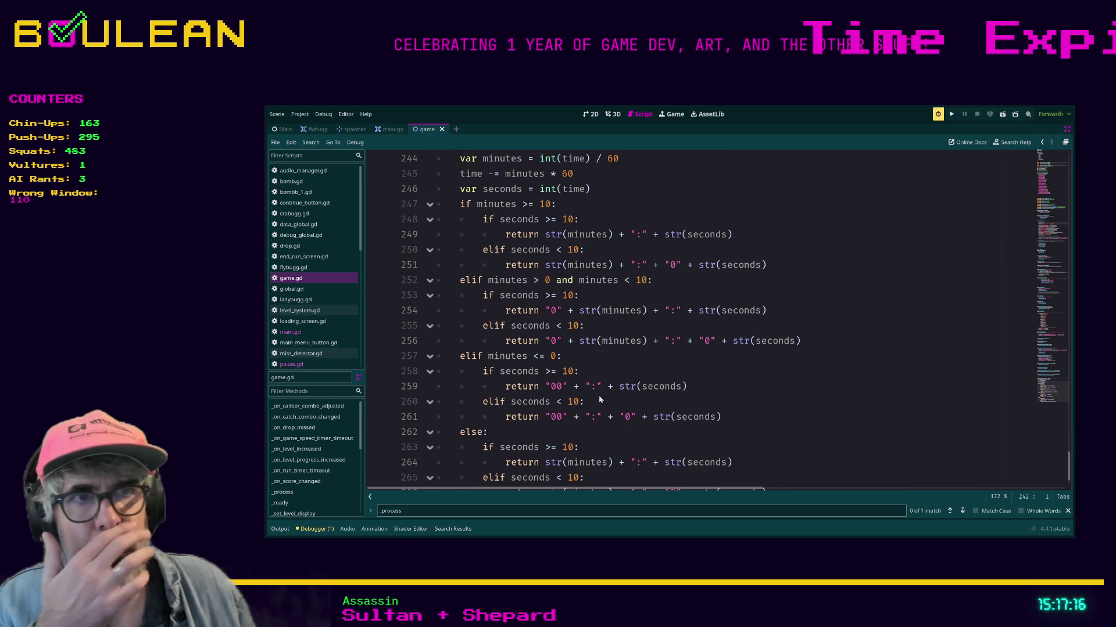
pyautogui.scroll(1, 583, 410)
pyautogui.scroll(-2, 697, 430)
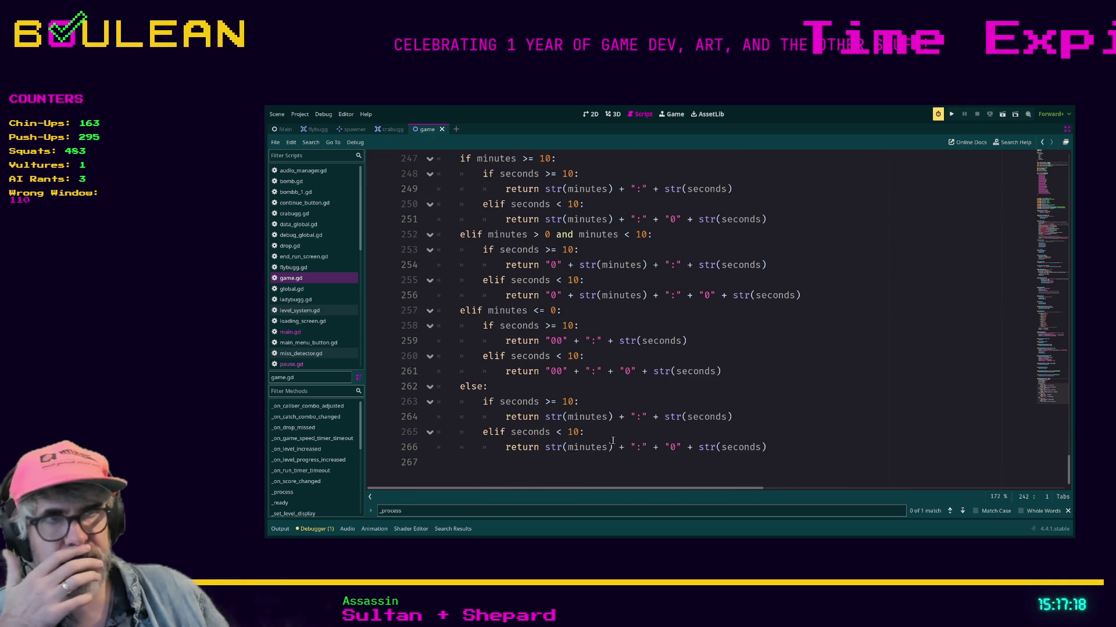
pyautogui.moveTo(779, 447)
pyautogui.mouseDown()
pyautogui.moveTo(581, 449)
pyautogui.moveTo(504, 372)
pyautogui.mouseUp()
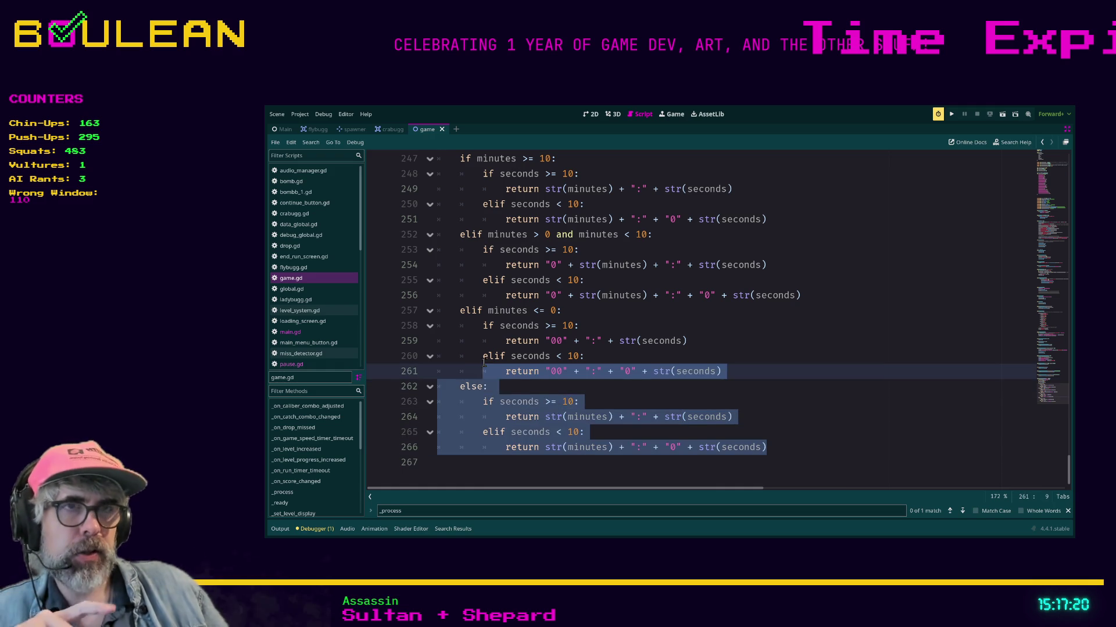
pyautogui.scroll(4, 484, 363)
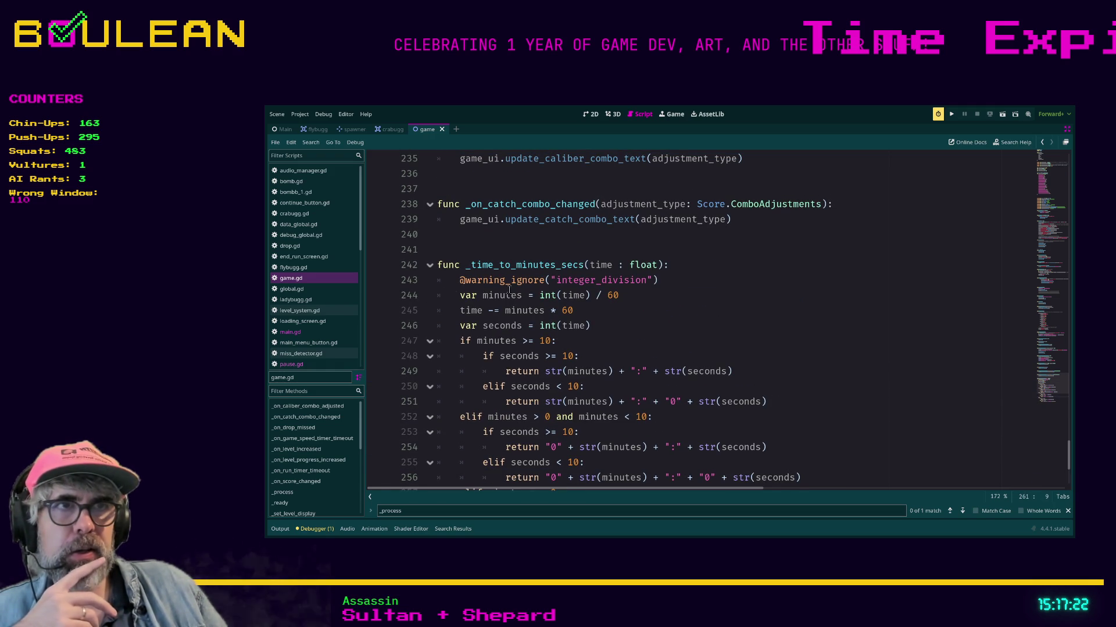
pyautogui.click(599, 338)
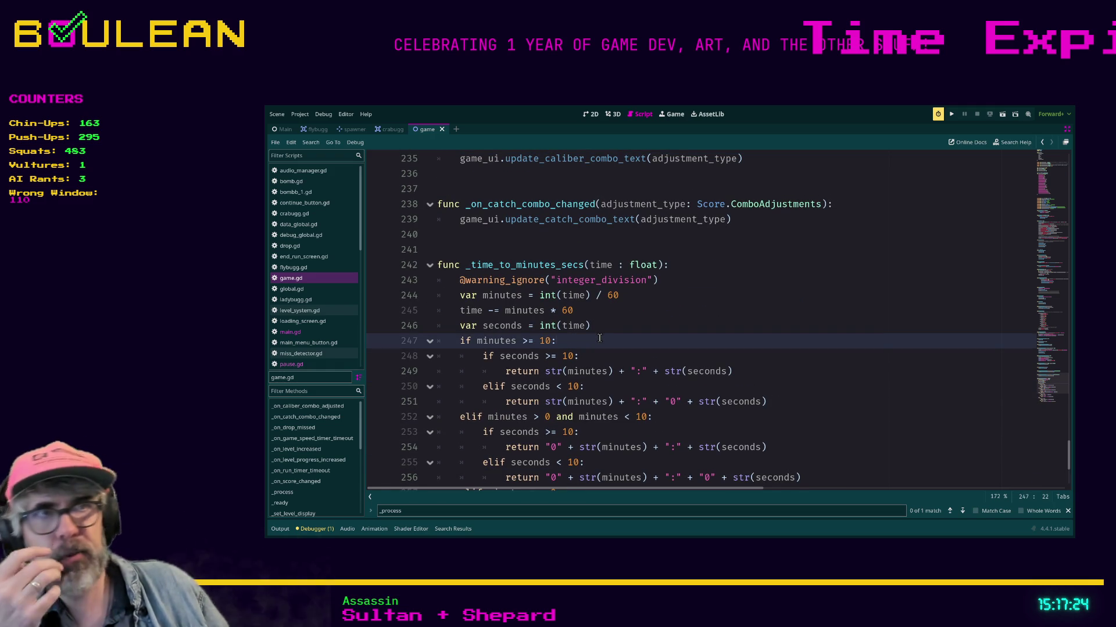
pyautogui.scroll(3, 595, 338)
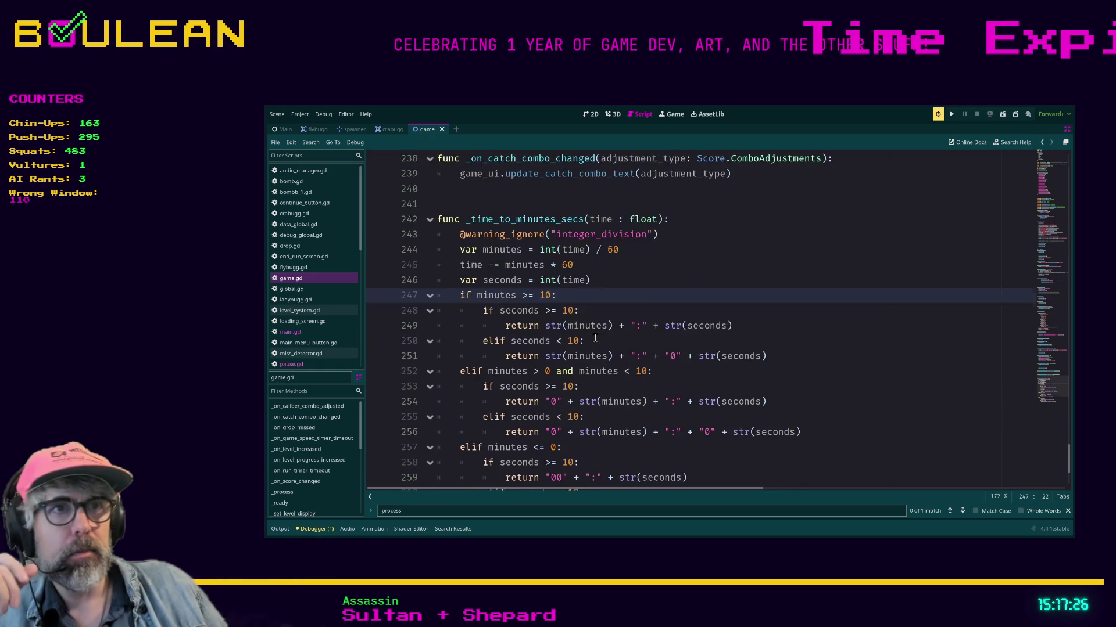
pyautogui.scroll(6, 595, 338)
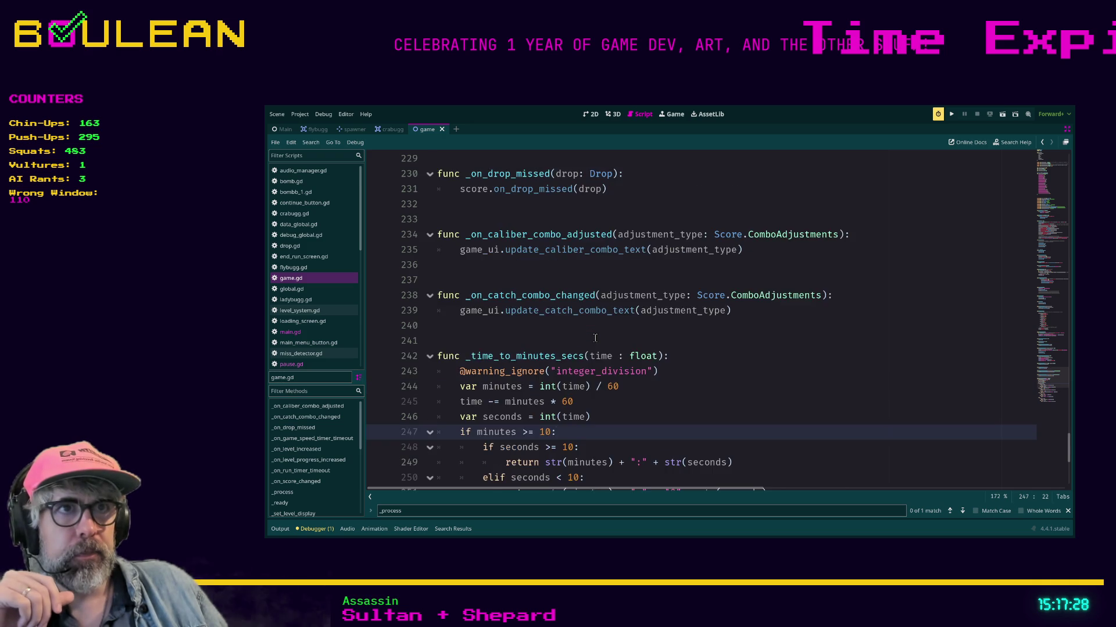
pyautogui.scroll(15, 595, 338)
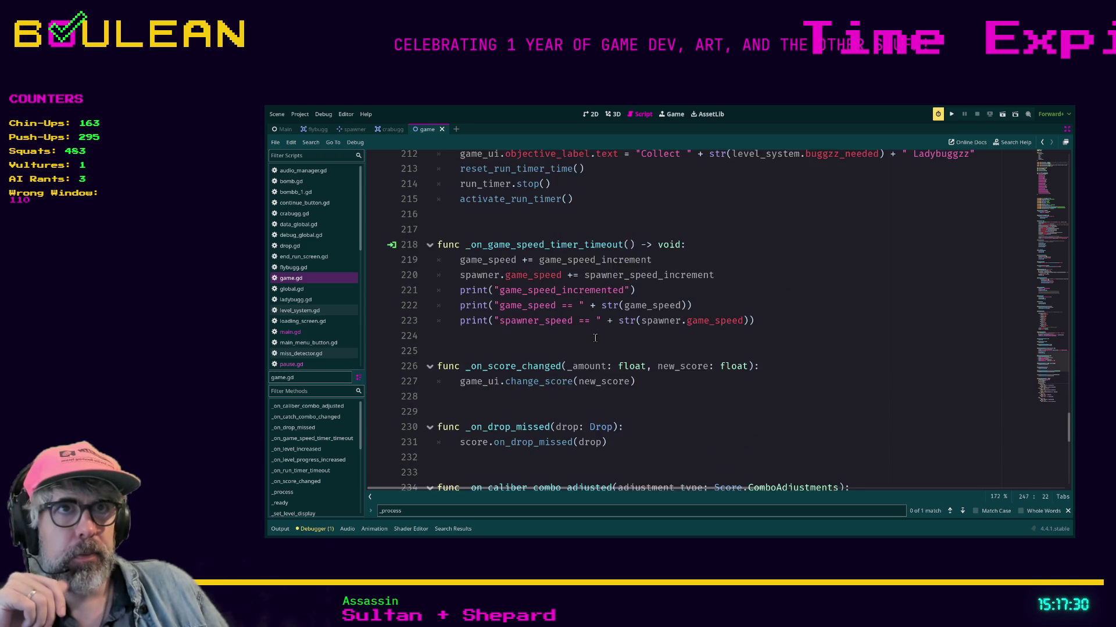
pyautogui.scroll(7, 594, 338)
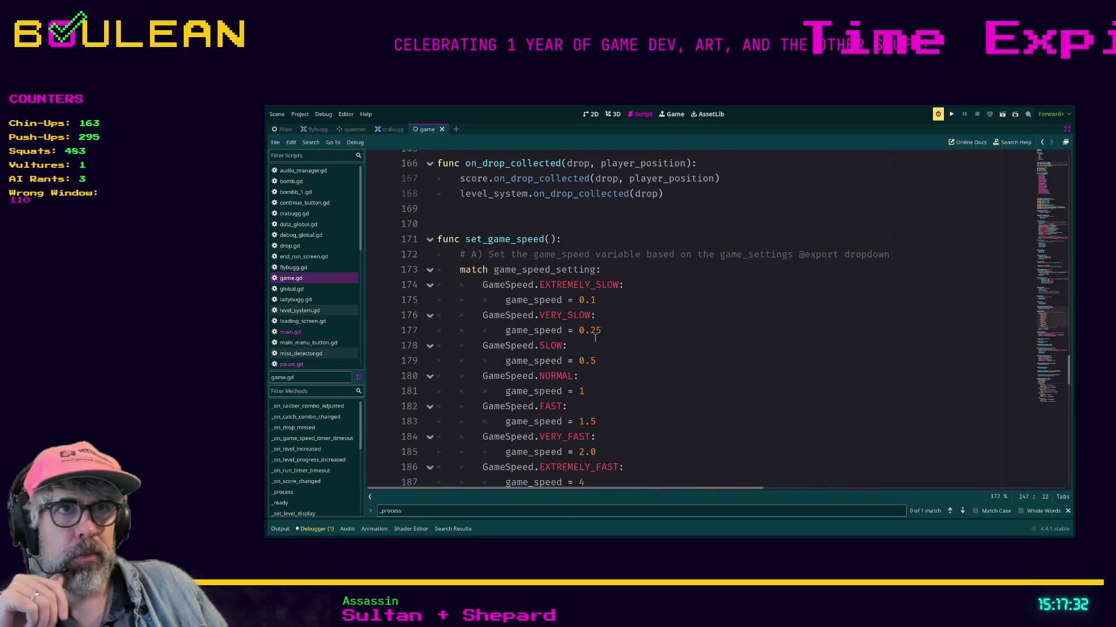
pyautogui.click(657, 284)
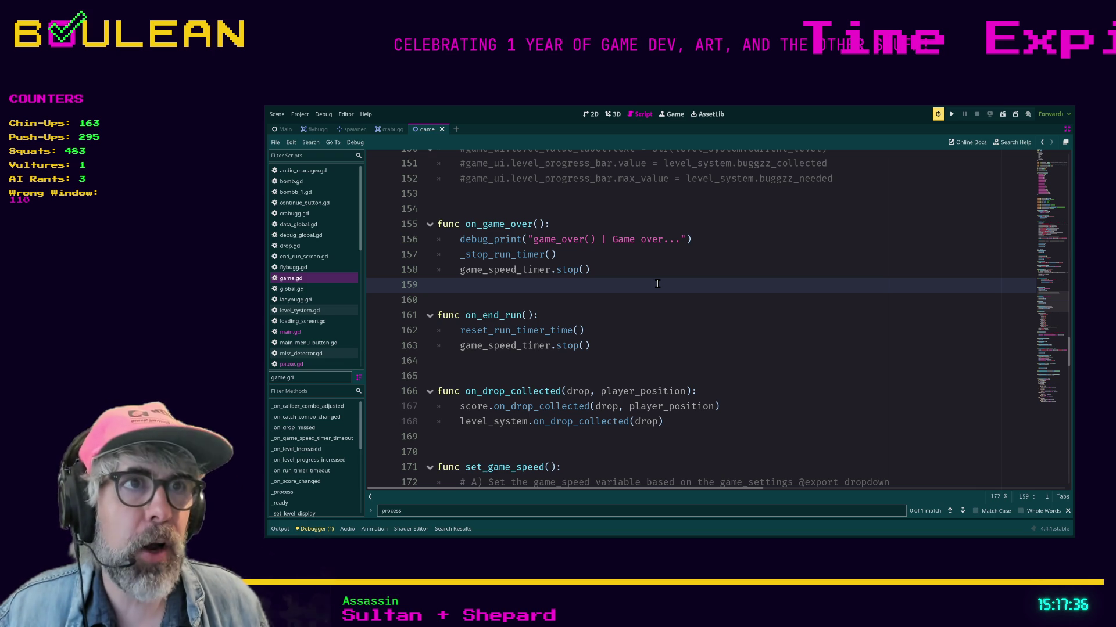
# Restore the side panels, filter the FileSystem for 'spaw', and open spawner.gd.
pyautogui.hotkey('alt', 'f')
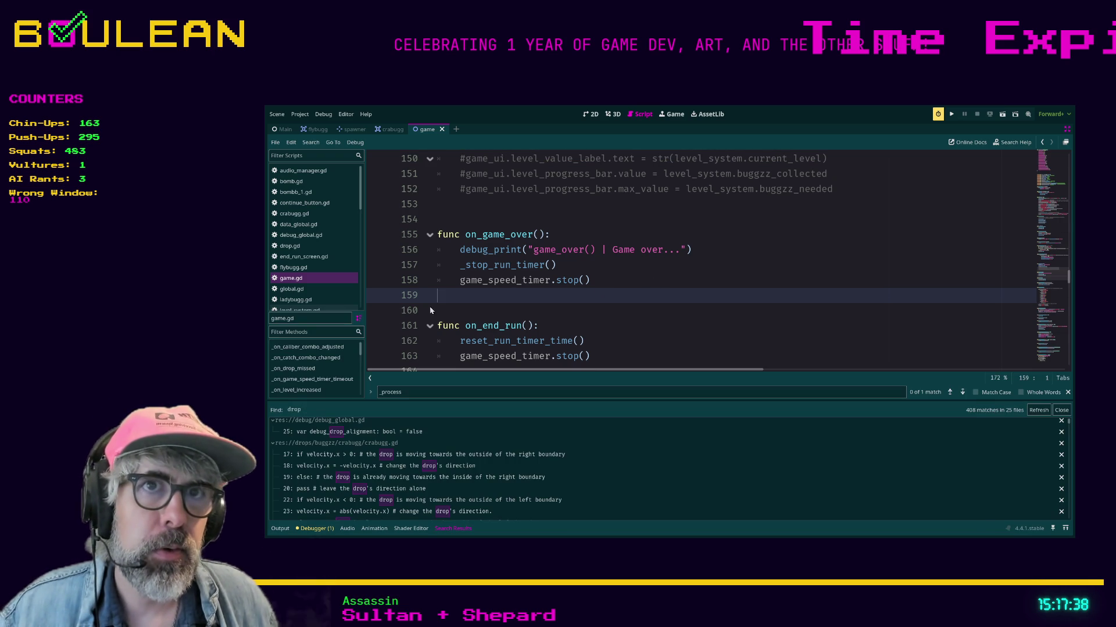
pyautogui.click(559, 312)
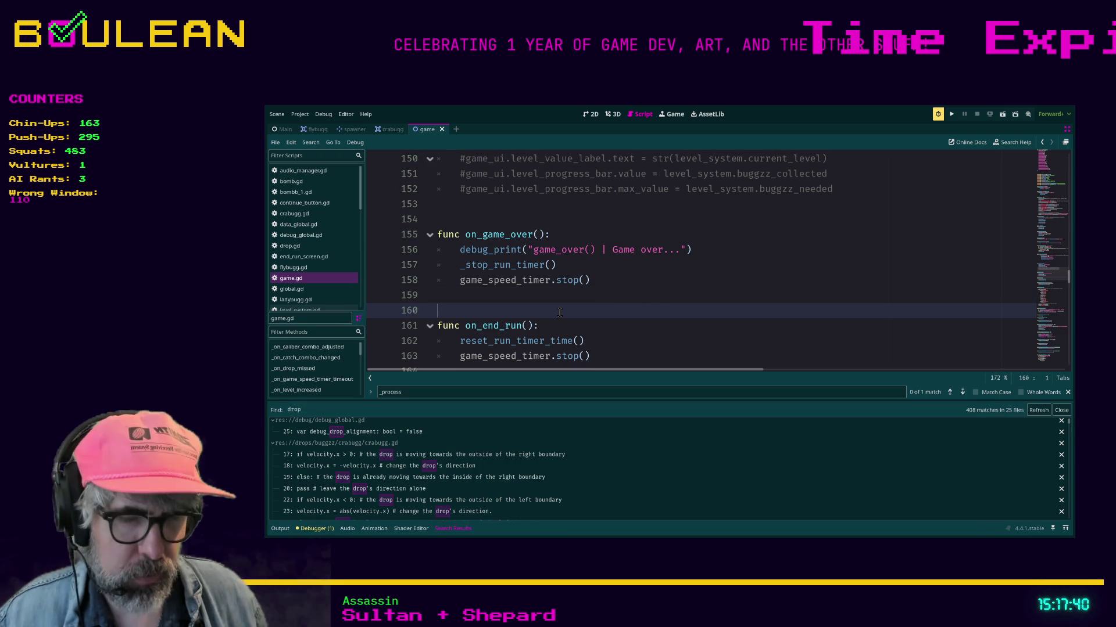
pyautogui.hotkey('ctrl', 'shift', 'F11')
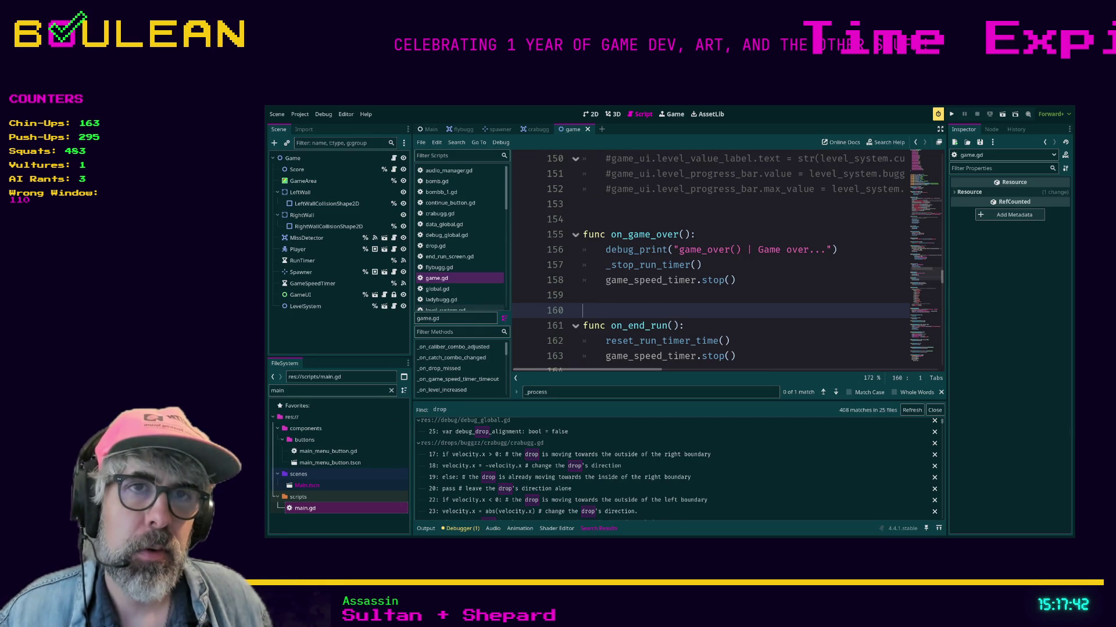
pyautogui.click(311, 391)
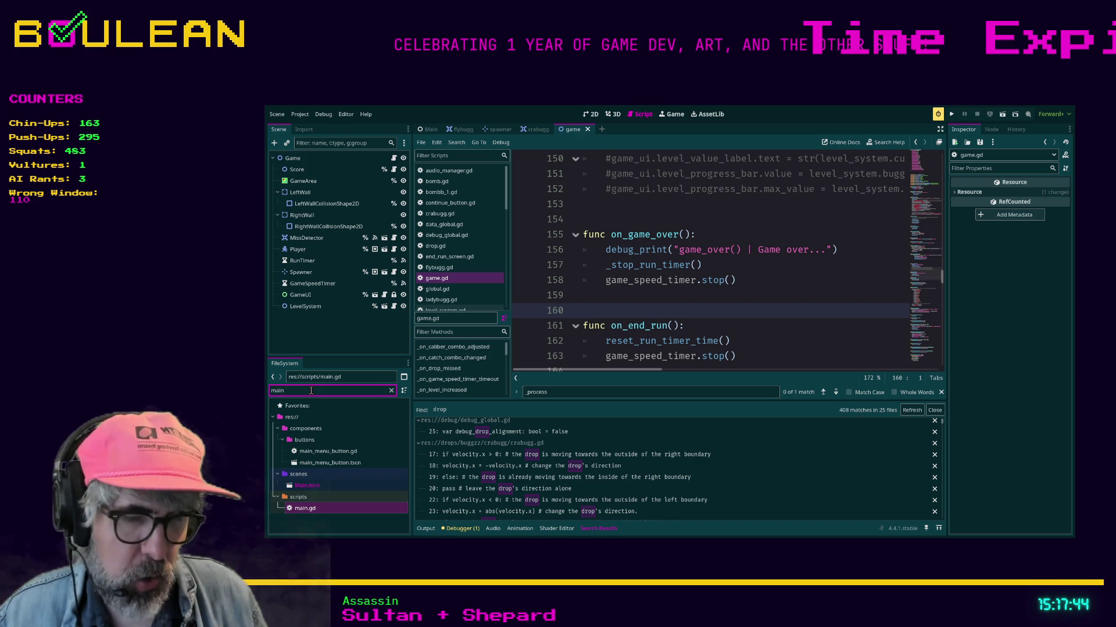
pyautogui.write('spaw')
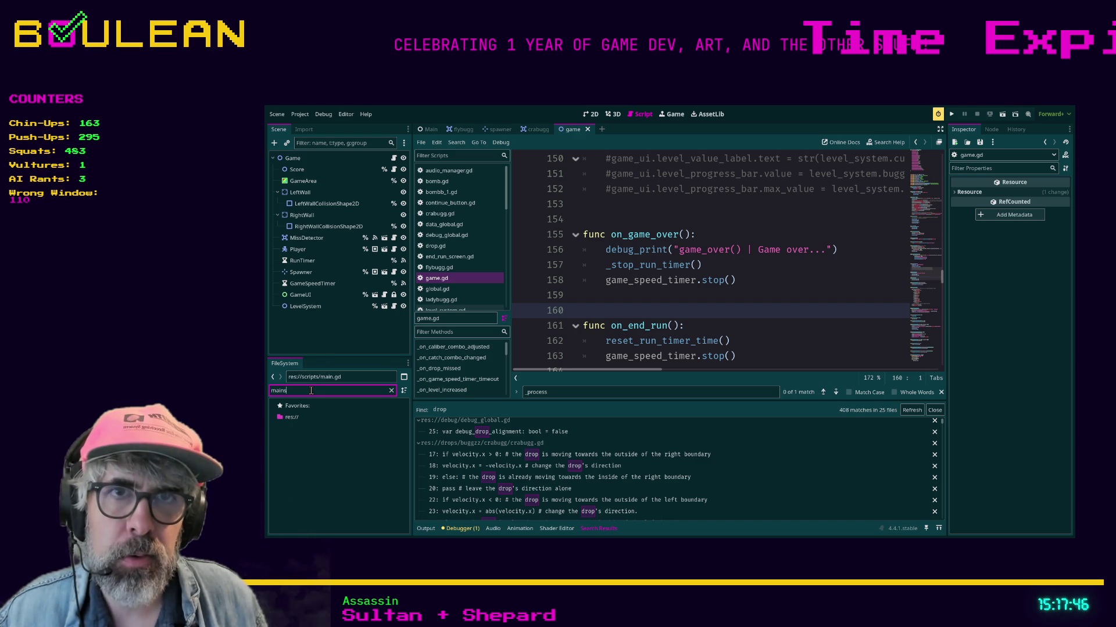
pyautogui.press('BackSpace')
pyautogui.press('BackSpace')
pyautogui.press('BackSpace')
pyautogui.write('spaw')
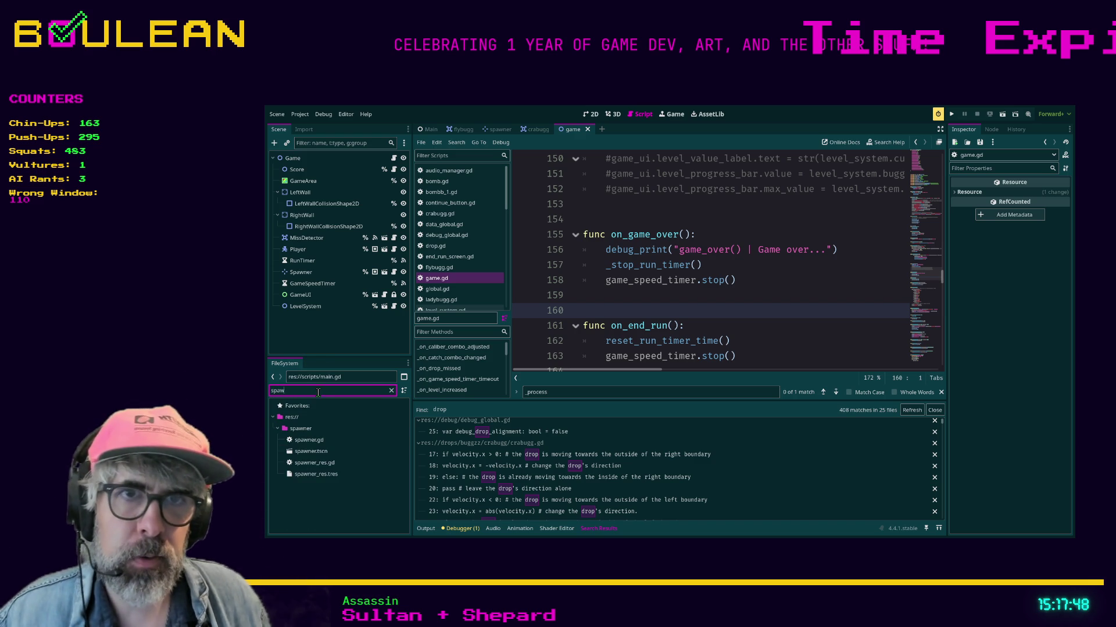
pyautogui.doubleClick(308, 440)
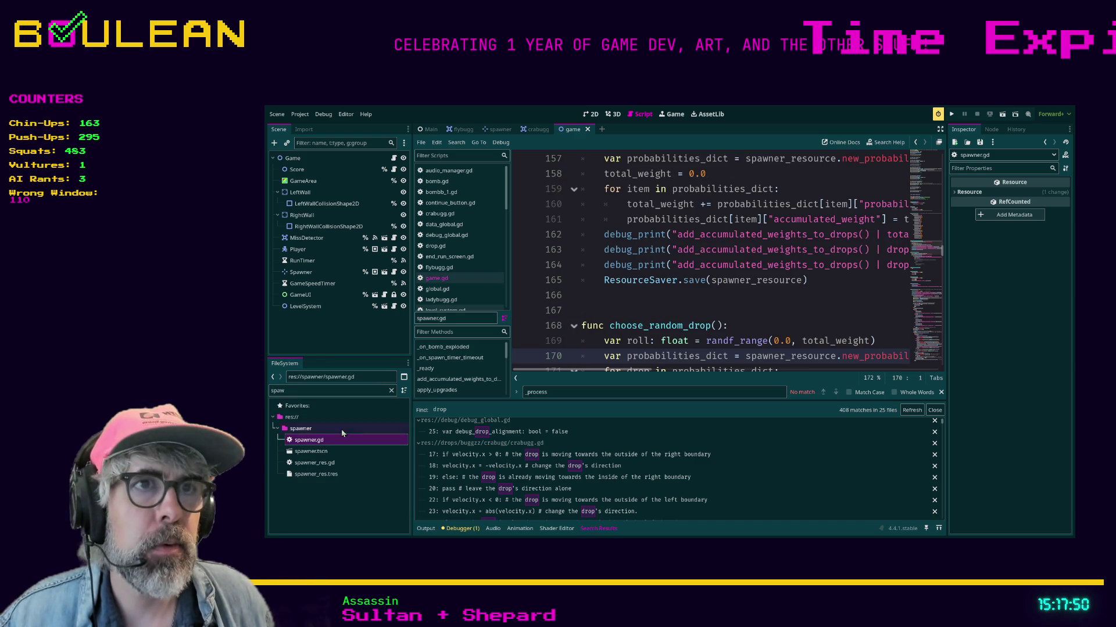
# Hide the side panels and the bottom output panel so spawner.gd fills the editor.
pyautogui.click(618, 315)
pyautogui.hotkey('ctrl', 'shift', 'F11')
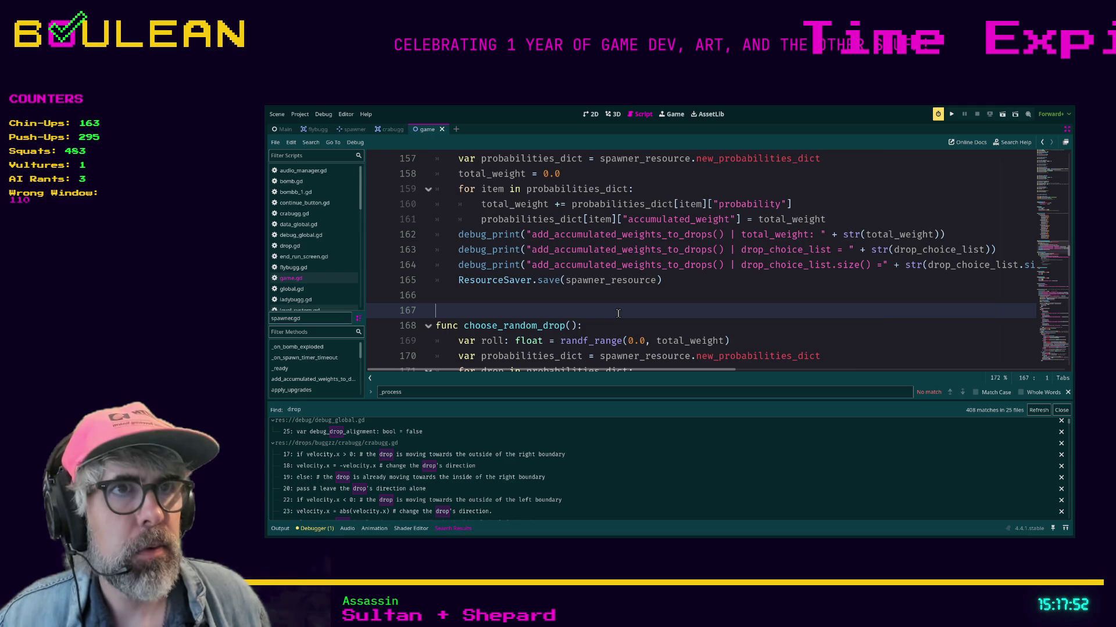
pyautogui.hotkey('alt', 'o')
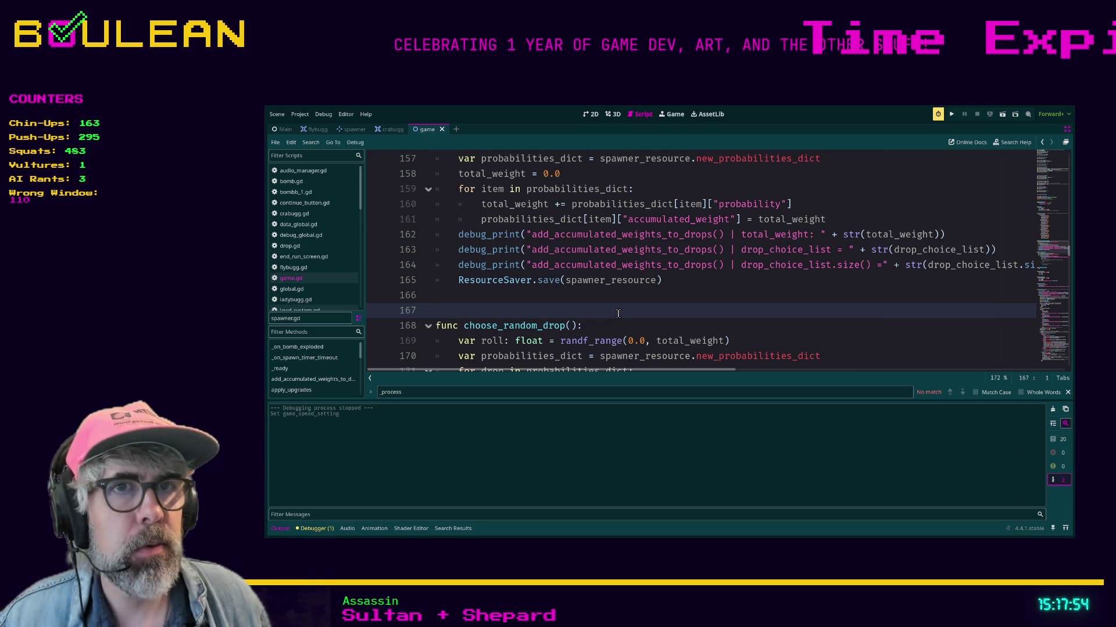
pyautogui.hotkey('alt', 'o')
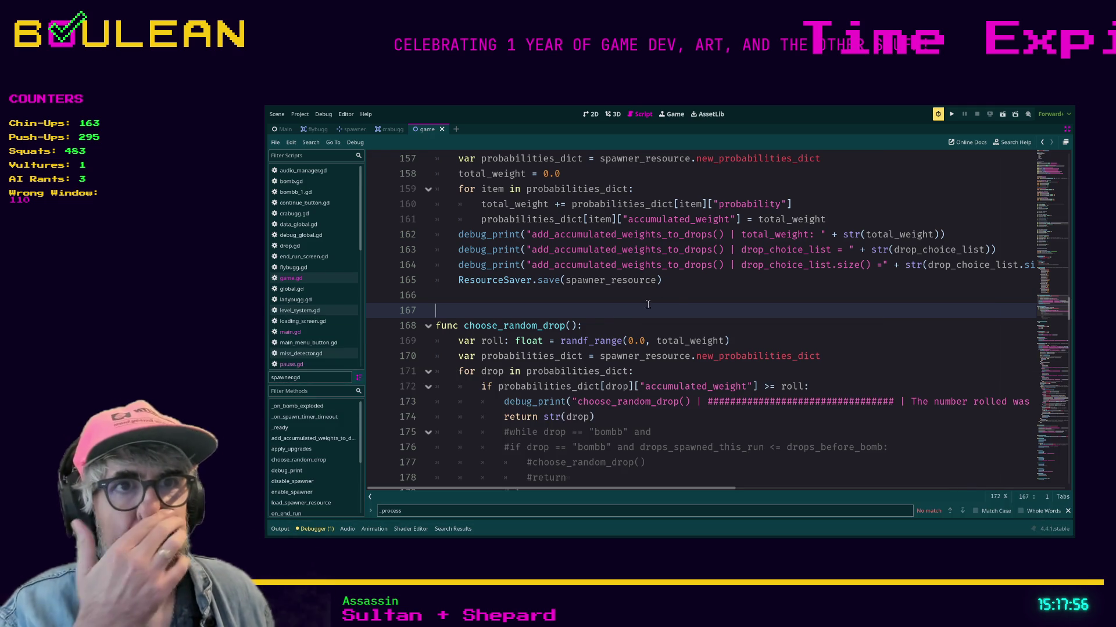
# Read spawner.gd from set_spawner_speed down to spawn_something's match drop block mapping drops to scenes.
pyautogui.scroll(1, 748, 300)
pyautogui.scroll(12, 750, 301)
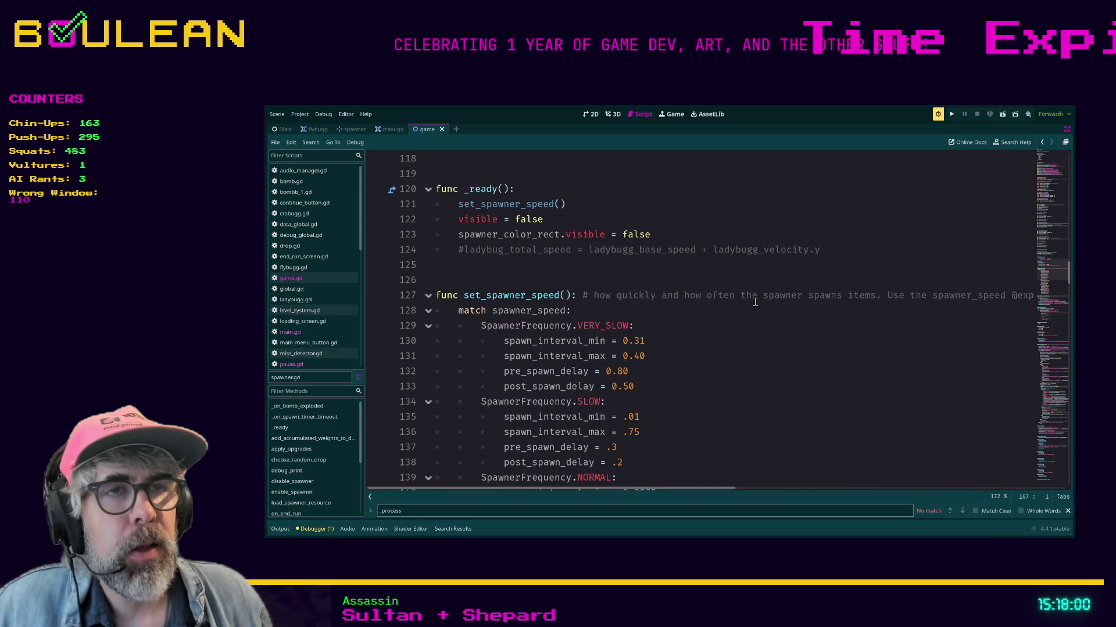
pyautogui.scroll(-1, 763, 325)
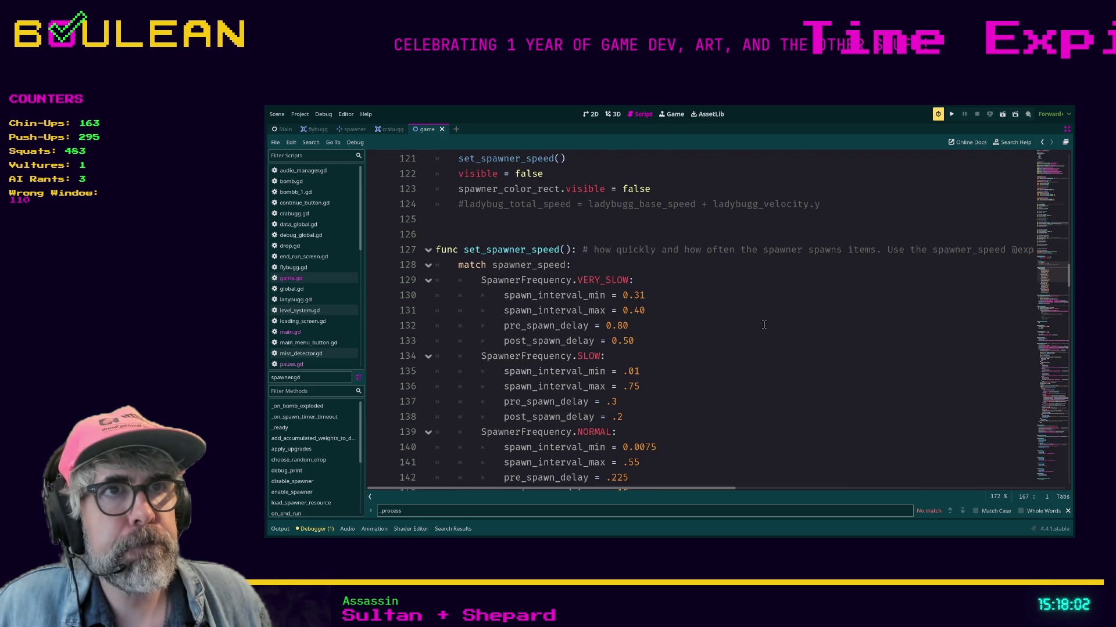
pyautogui.scroll(-8, 764, 324)
pyautogui.scroll(-10, 764, 325)
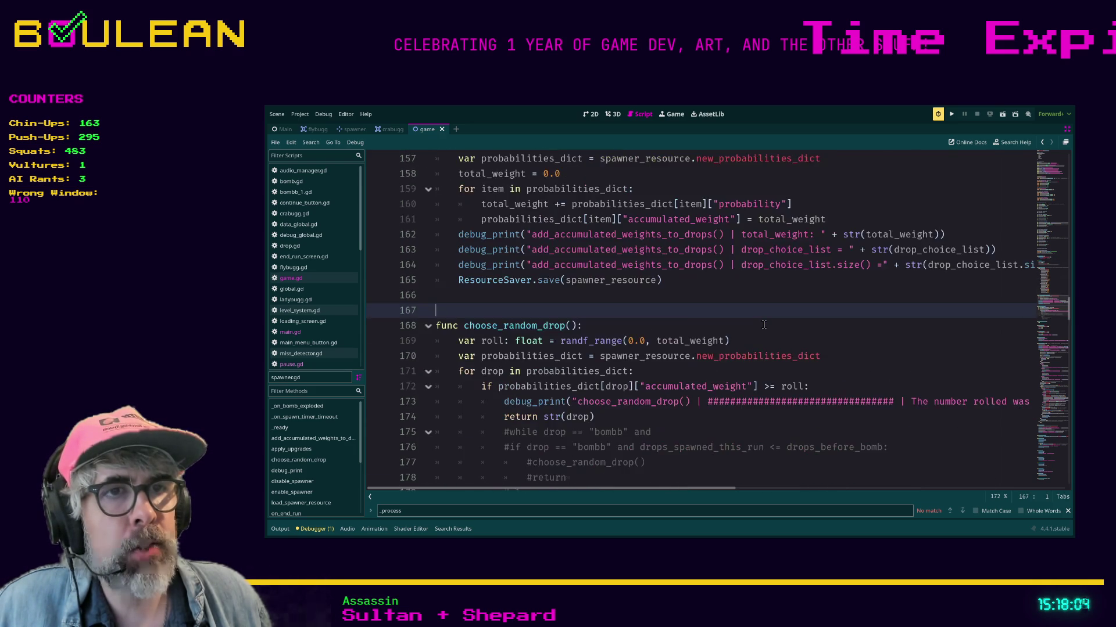
pyautogui.scroll(-6, 763, 325)
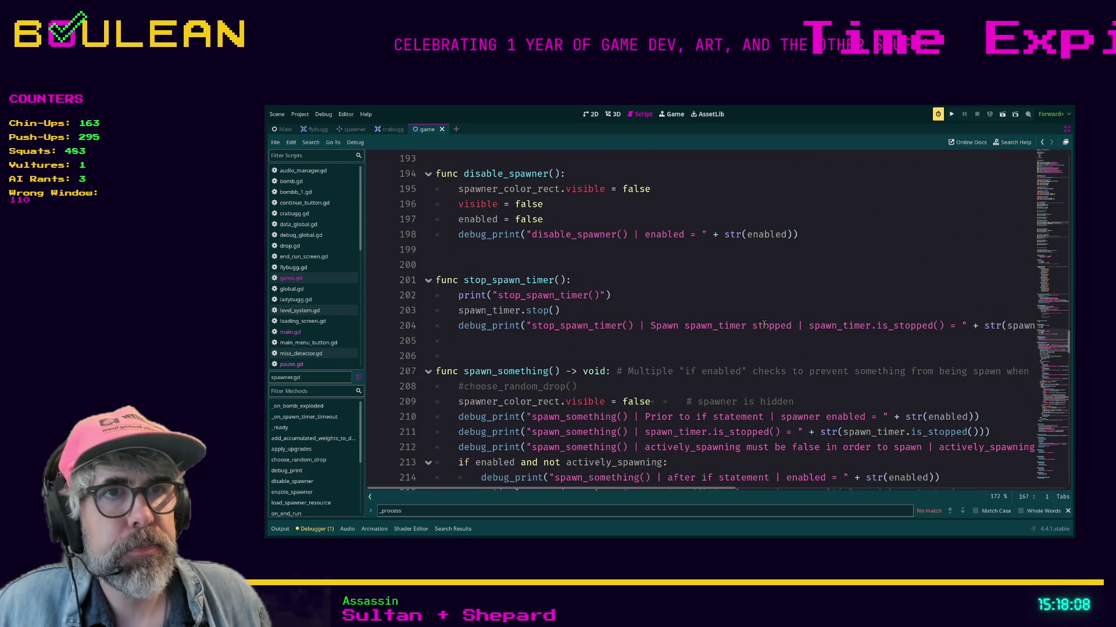
pyautogui.scroll(-1, 763, 325)
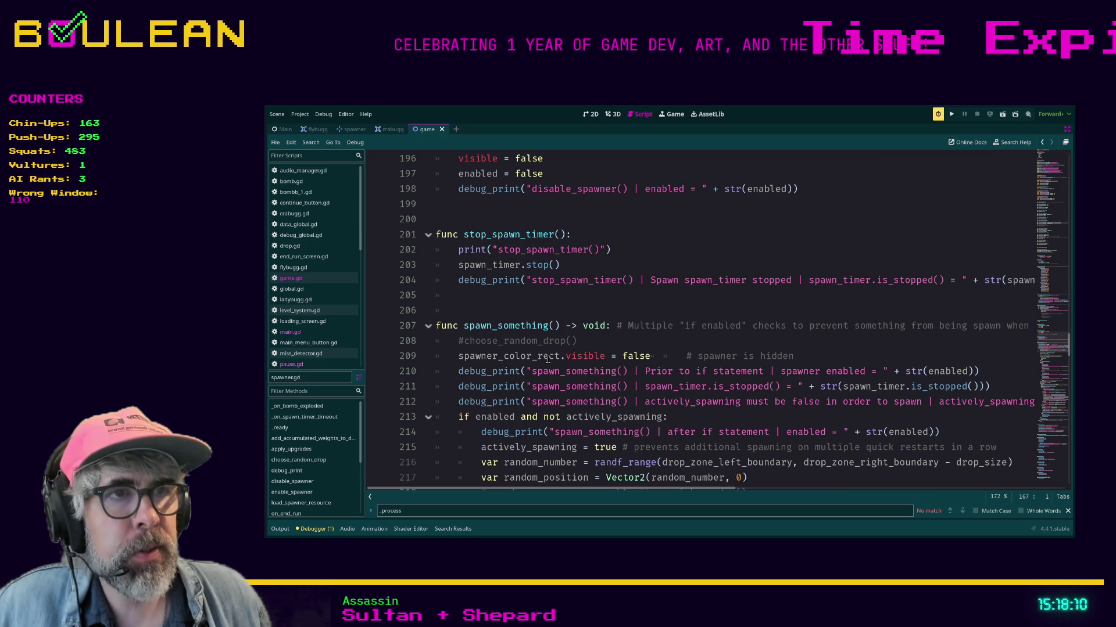
pyautogui.scroll(-1, 500, 365)
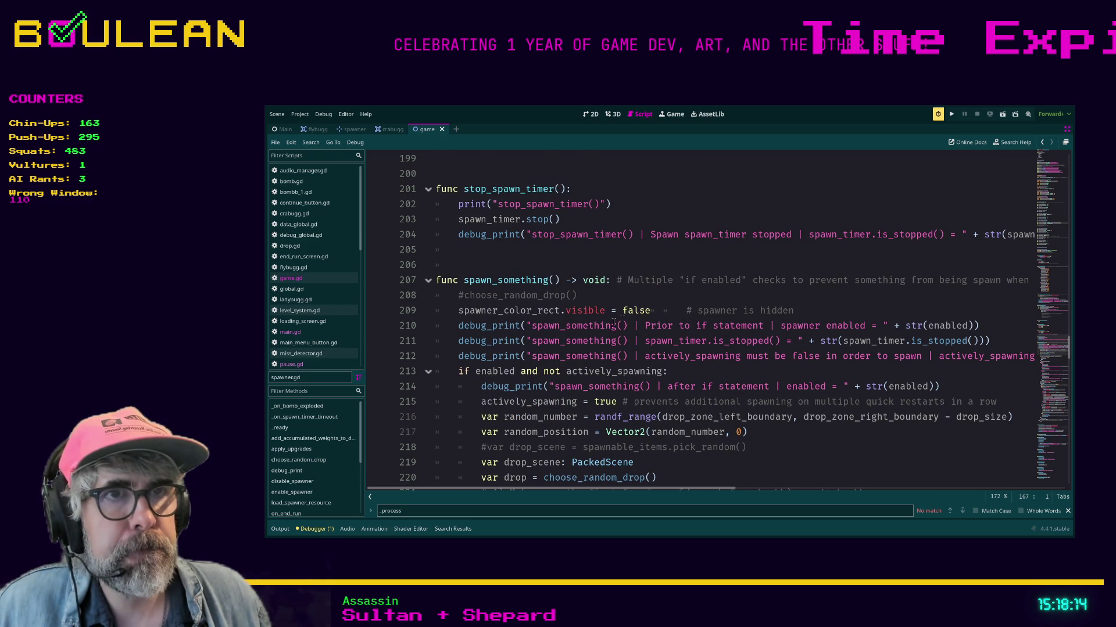
pyautogui.scroll(-1, 585, 326)
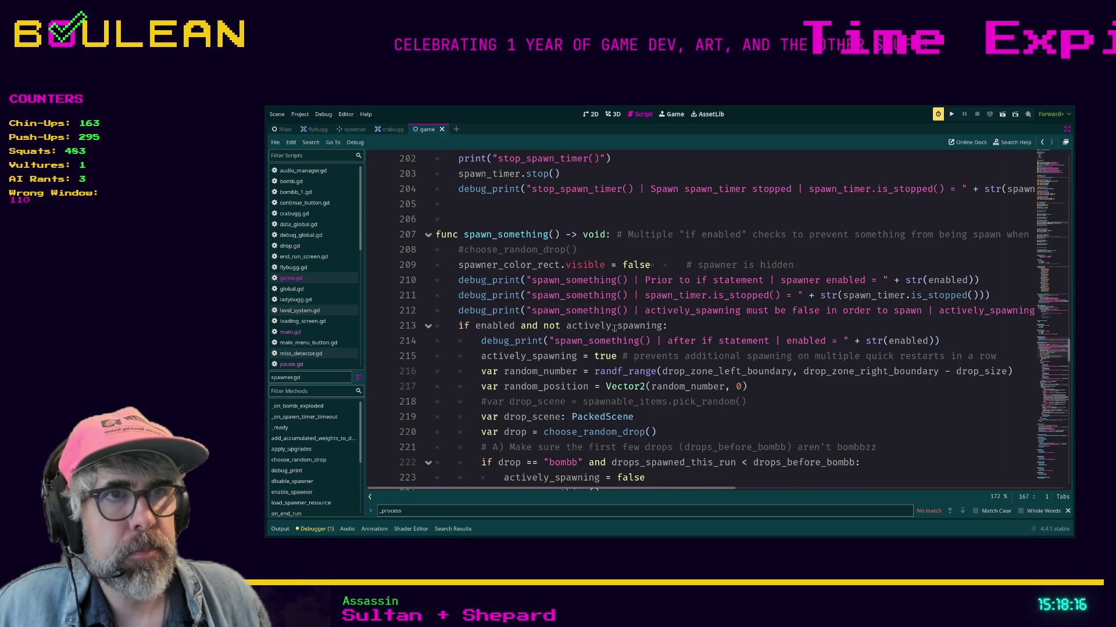
pyautogui.scroll(-1, 668, 327)
pyautogui.scroll(-3, 597, 329)
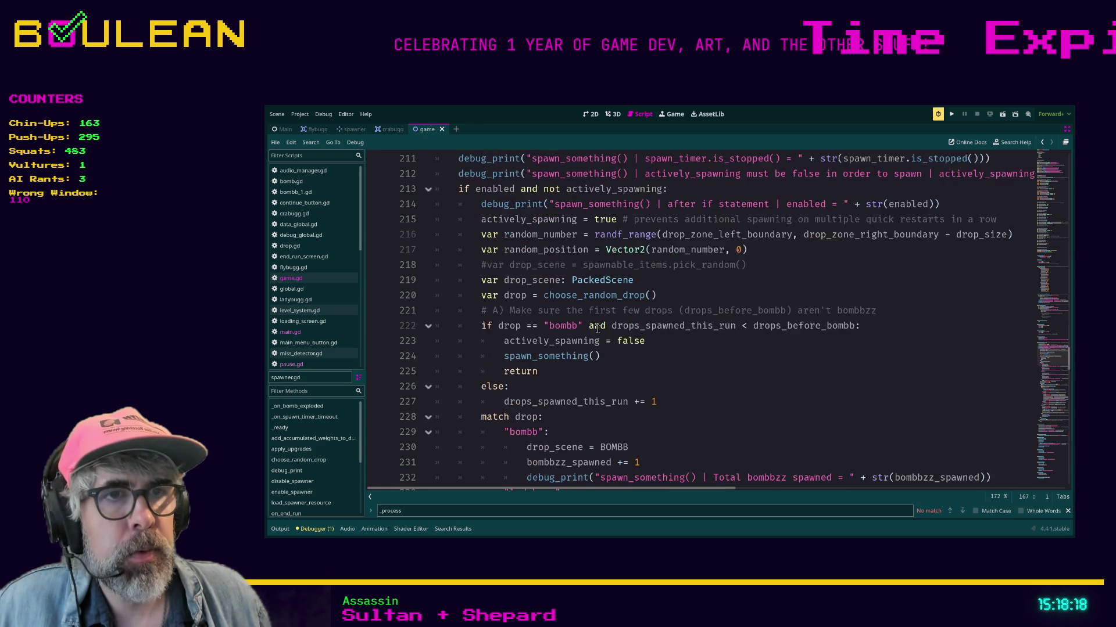
pyautogui.scroll(-2, 596, 334)
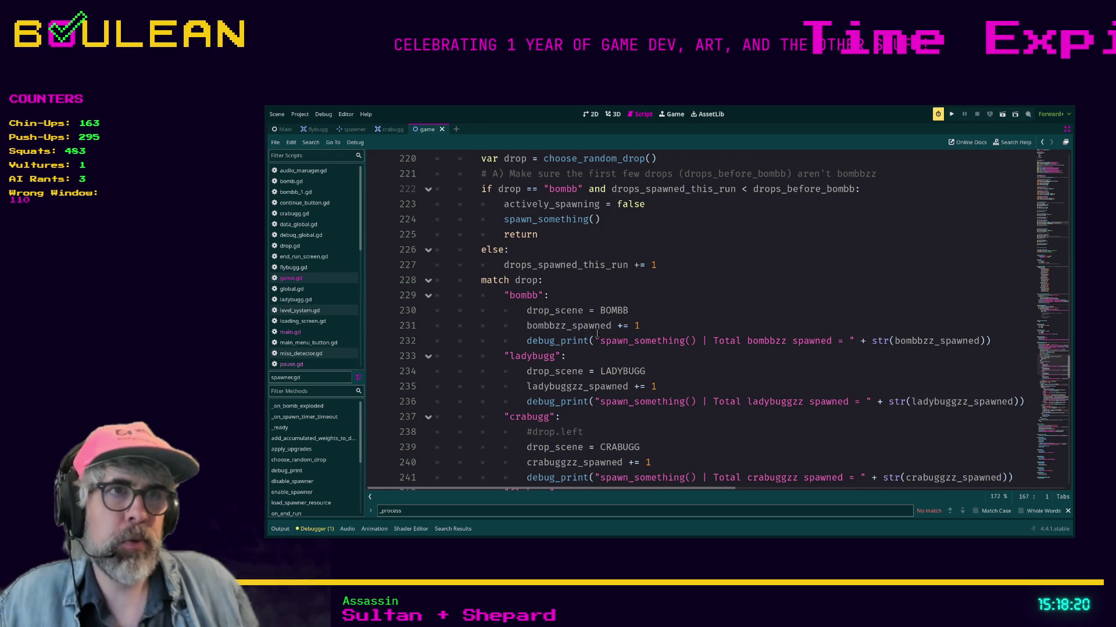
pyautogui.scroll(-1, 668, 411)
pyautogui.scroll(-2, 667, 411)
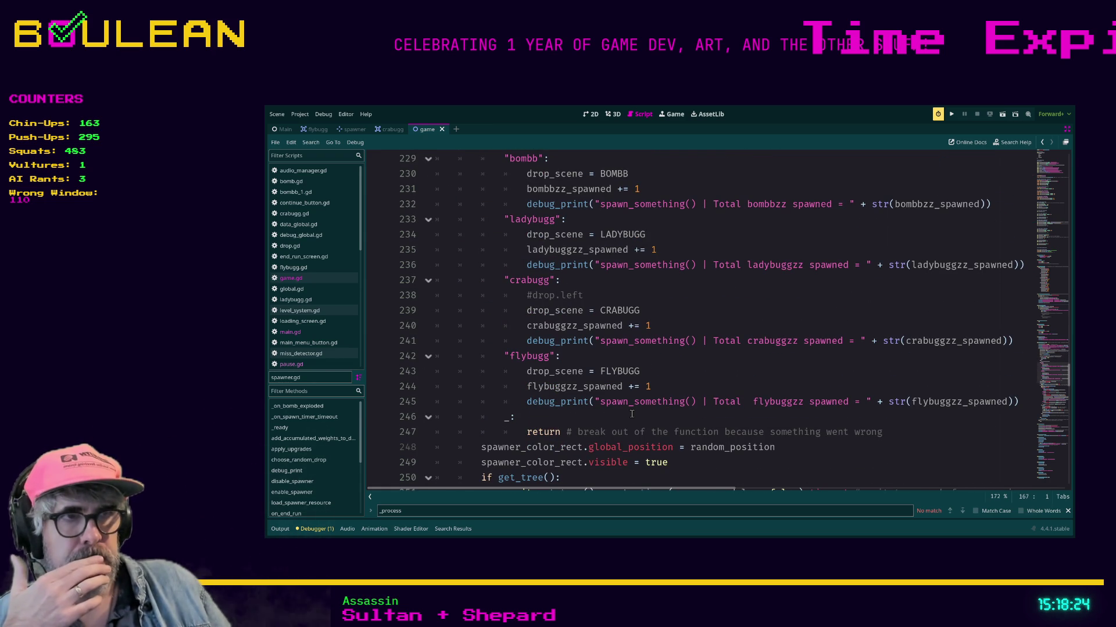
pyautogui.scroll(-1, 631, 414)
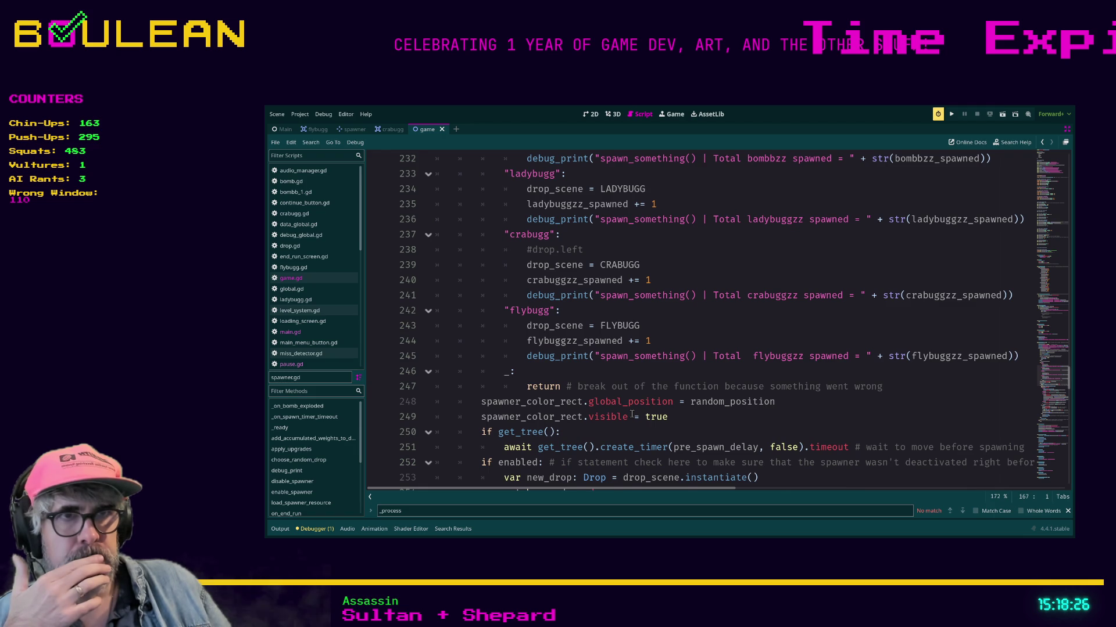
pyautogui.scroll(-1, 631, 414)
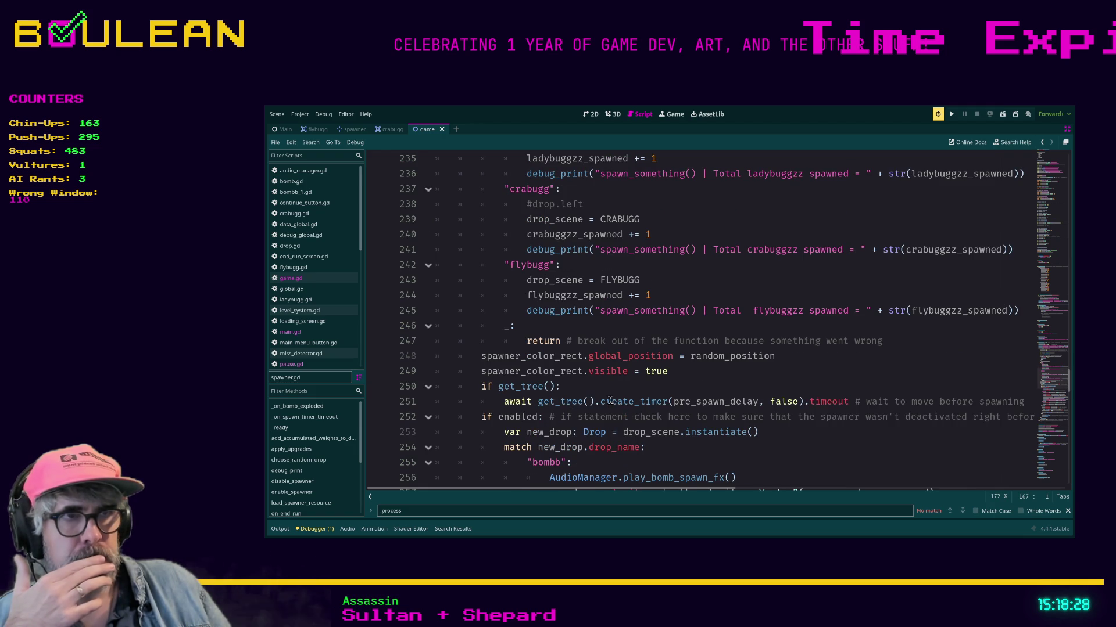
pyautogui.scroll(-1, 636, 402)
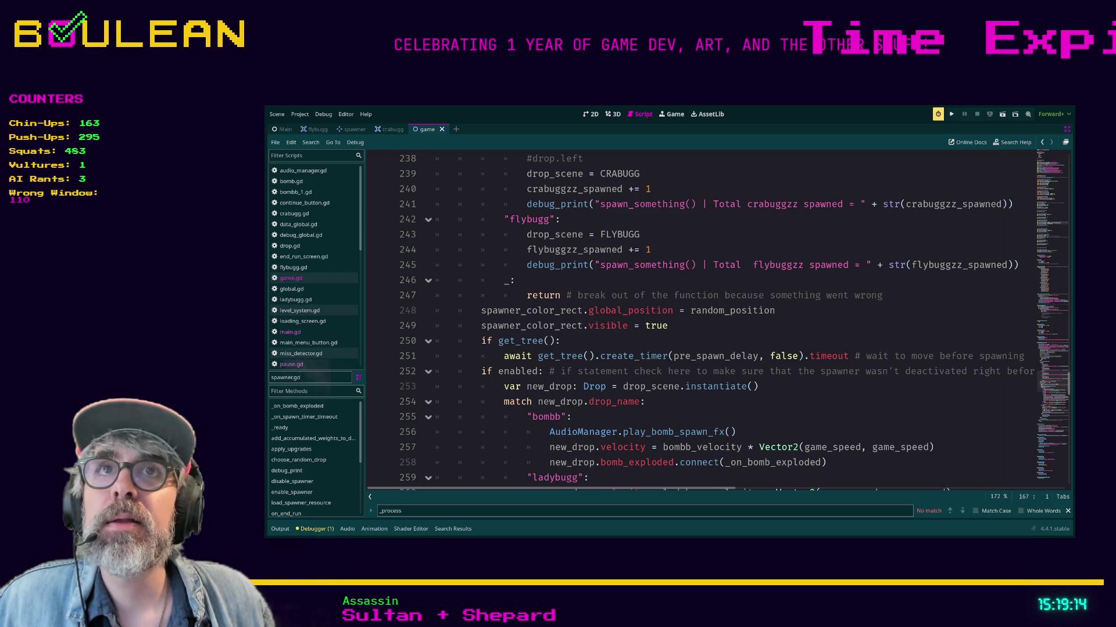
# Go to line 1 of spawner.gd, showing the Spawner class, bomb_exploded signal and SpawnerFrequency enum.
pyautogui.scroll(5, 619, 311)
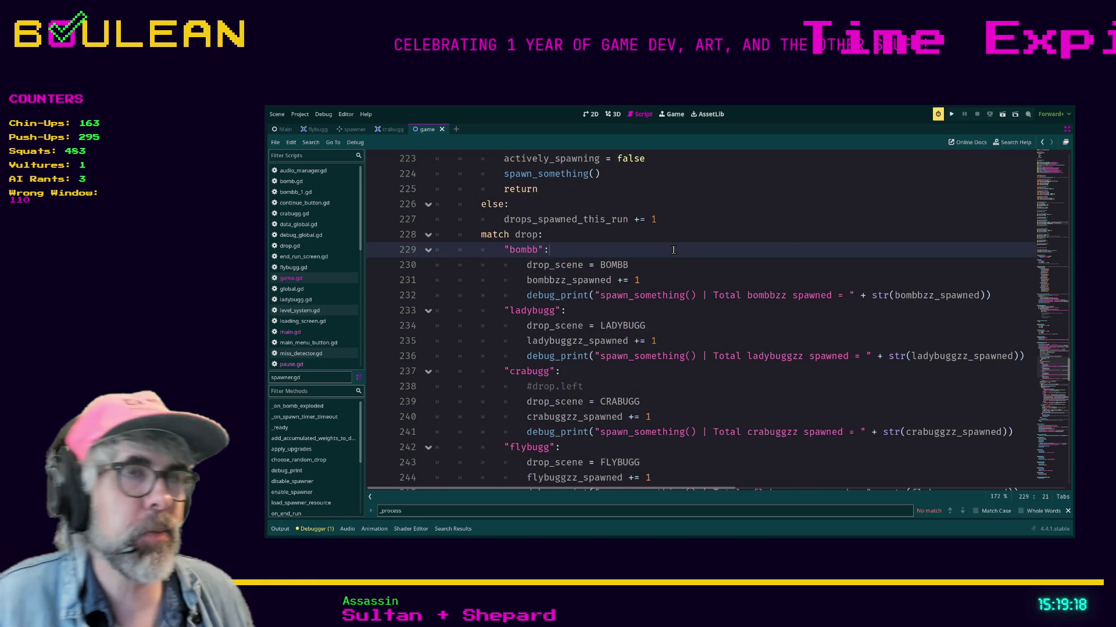
pyautogui.scroll(20, 673, 250)
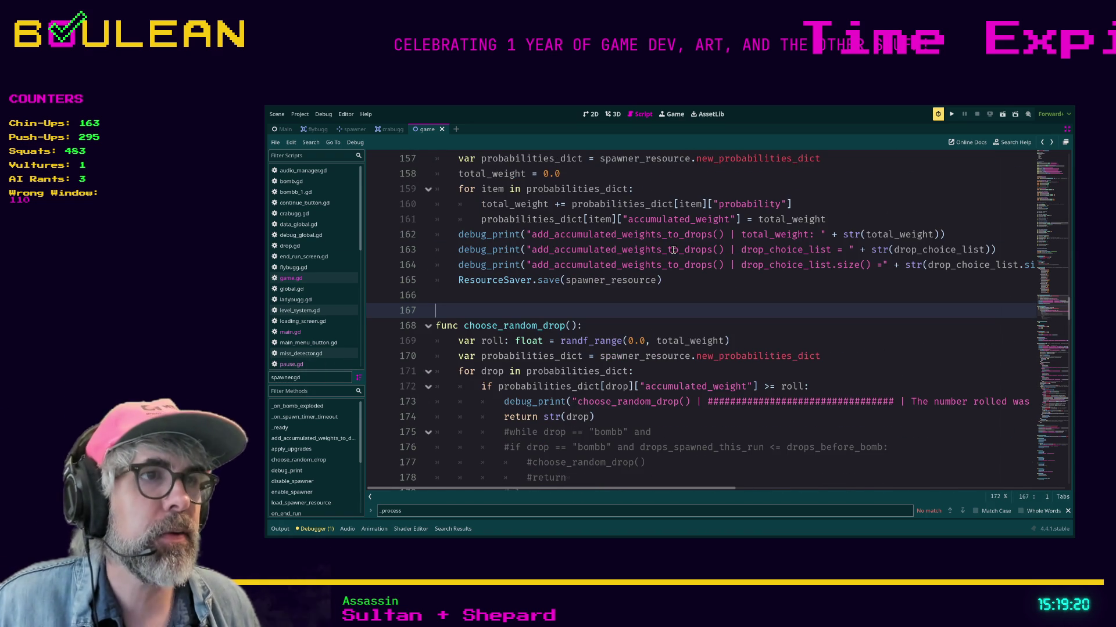
pyautogui.hotkey('ctrl', 'Home')
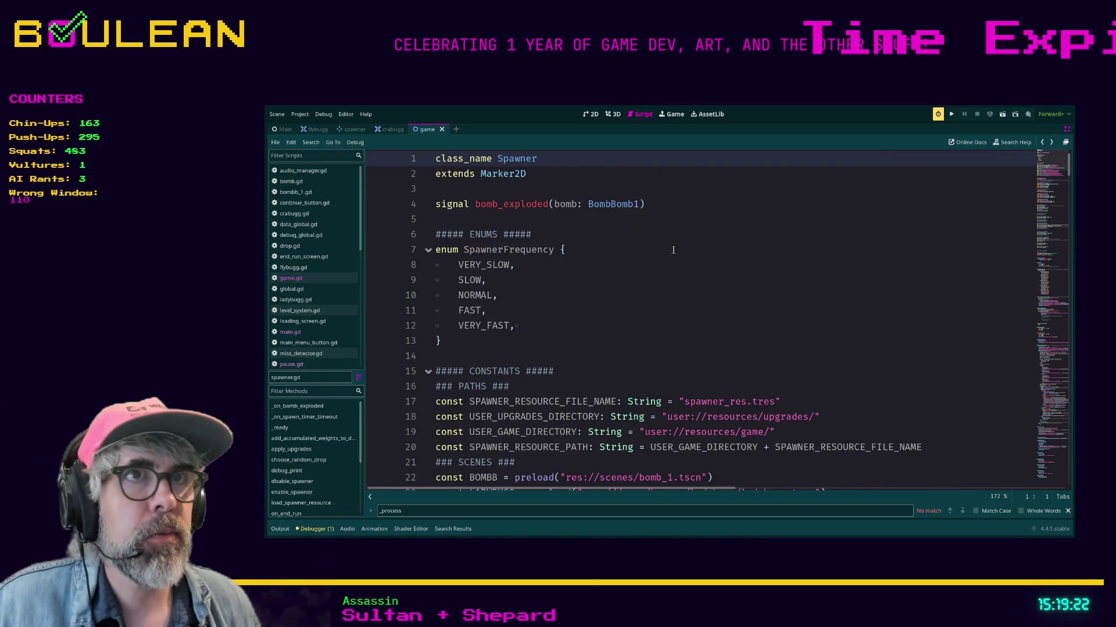
# Go back to game.gd's _time_to_minutes_secs and check its final return line.
pyautogui.hotkey('alt', 'Left')
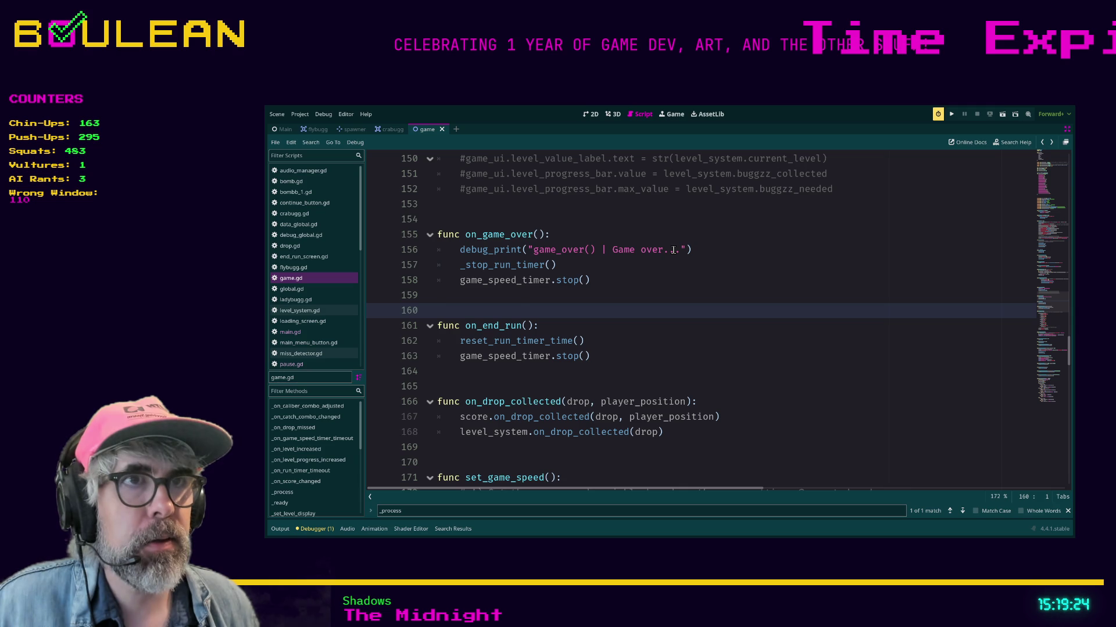
pyautogui.hotkey('alt', 'Left')
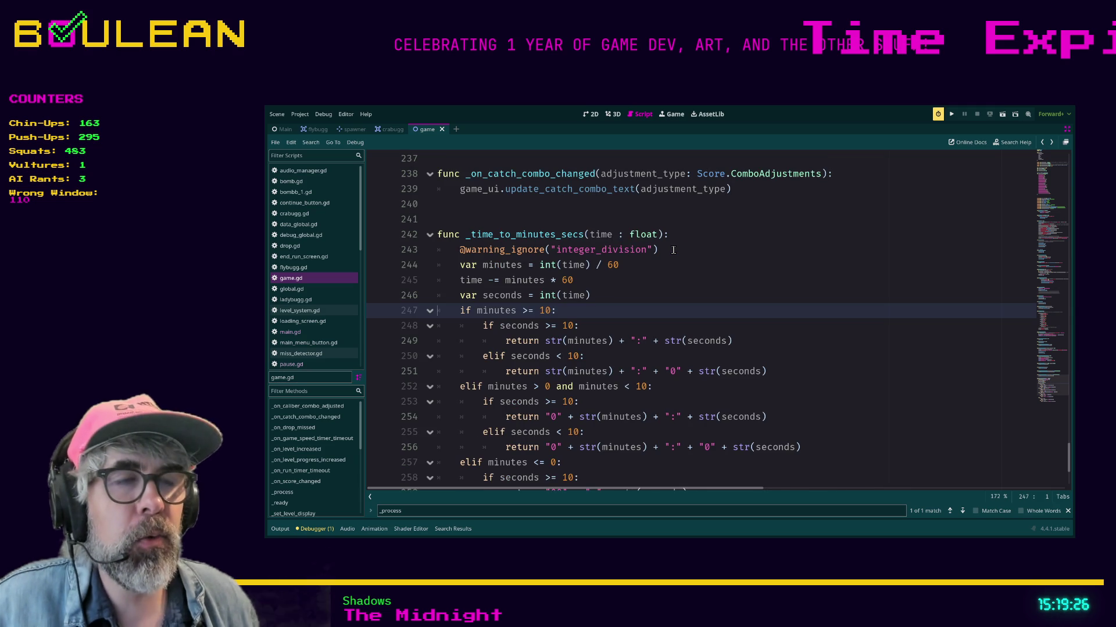
pyautogui.scroll(-1, 540, 272)
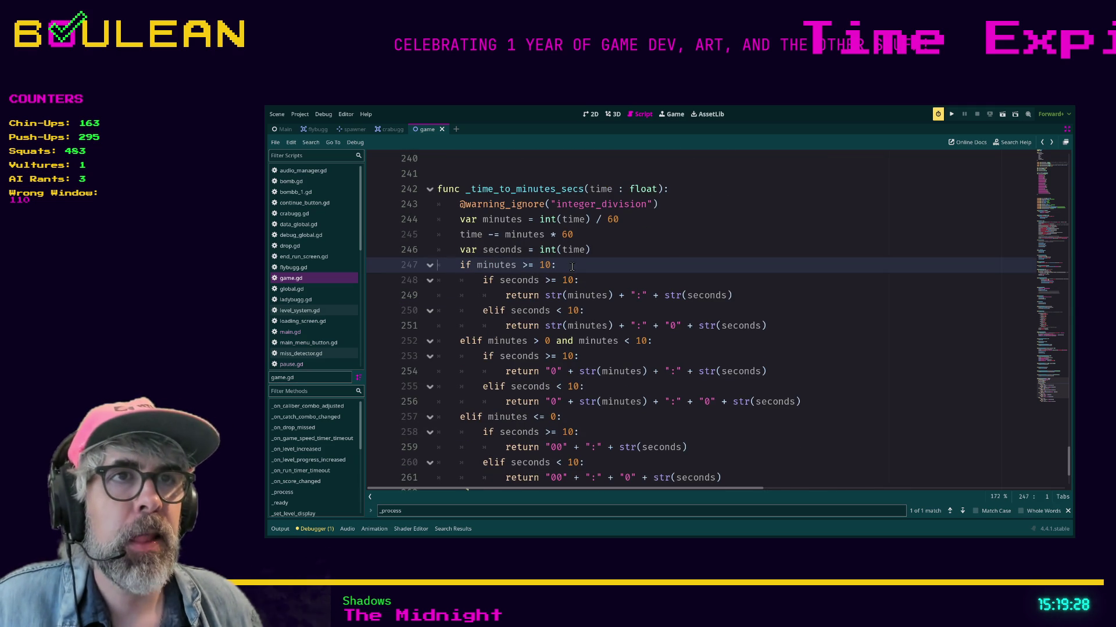
pyautogui.scroll(-2, 572, 266)
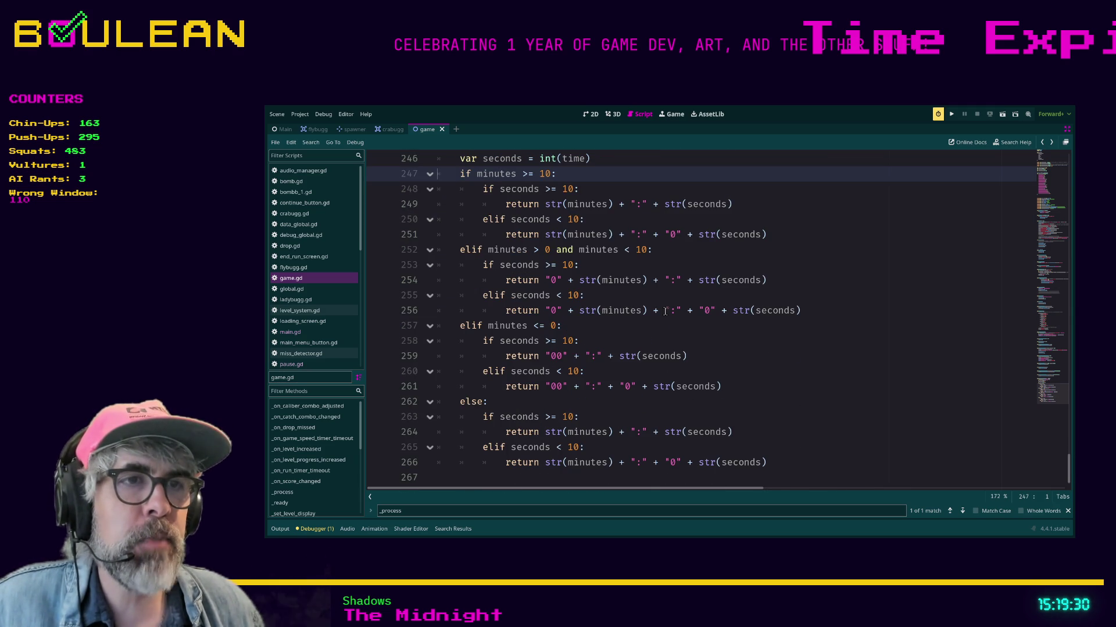
pyautogui.click(791, 463)
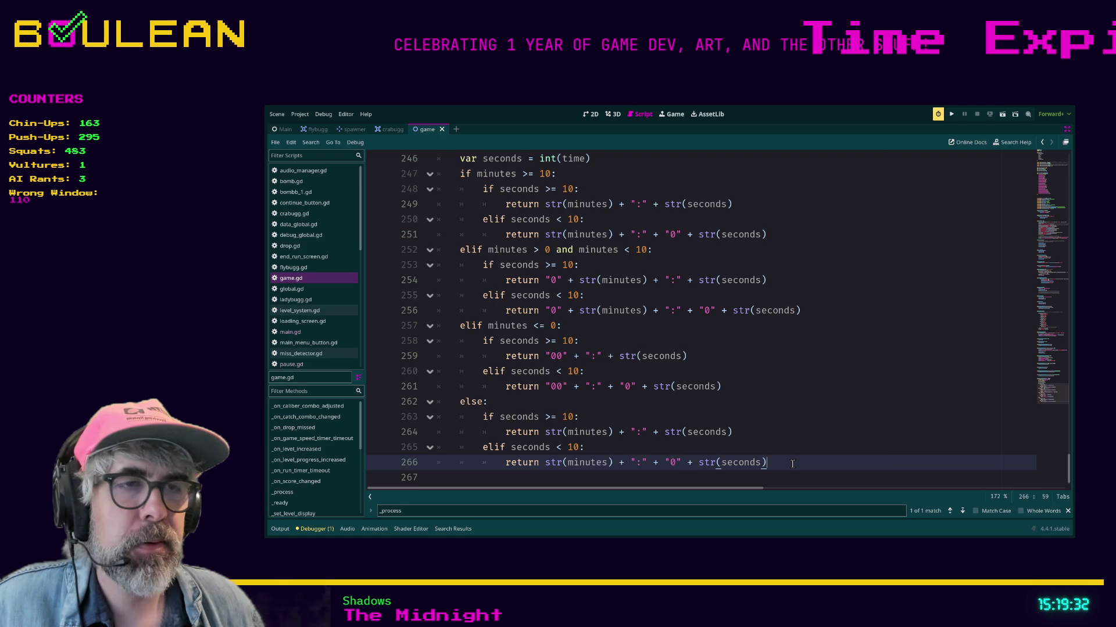
pyautogui.scroll(2, 779, 453)
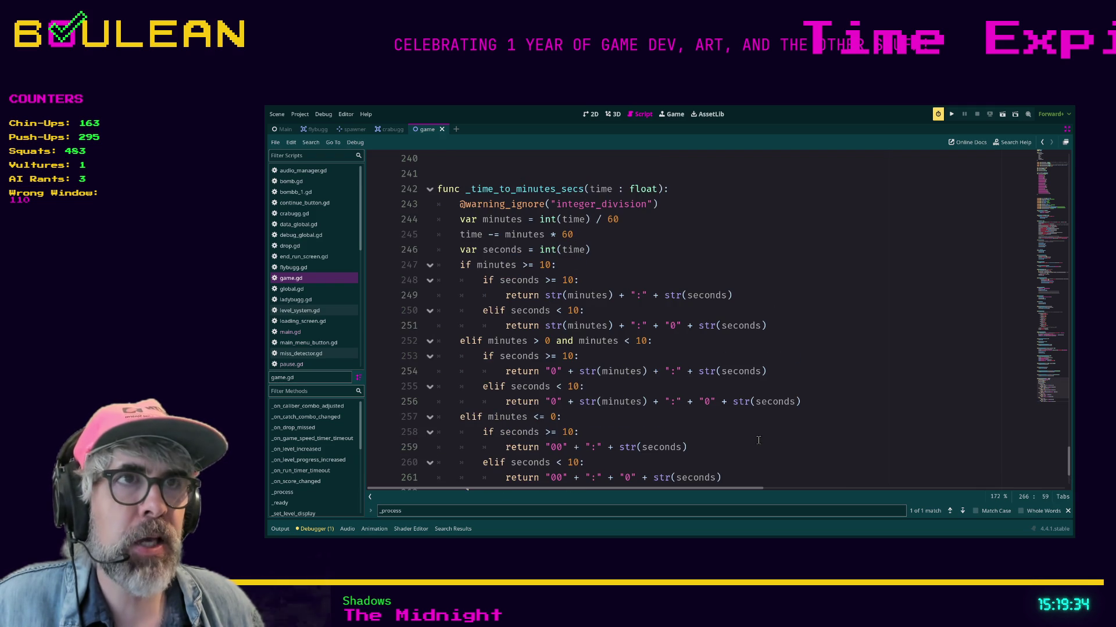
# Inspect the 60 divisors on lines 244–245 and the 10 padding check on line 247.
pyautogui.click(564, 235)
pyautogui.doubleClick(565, 235)
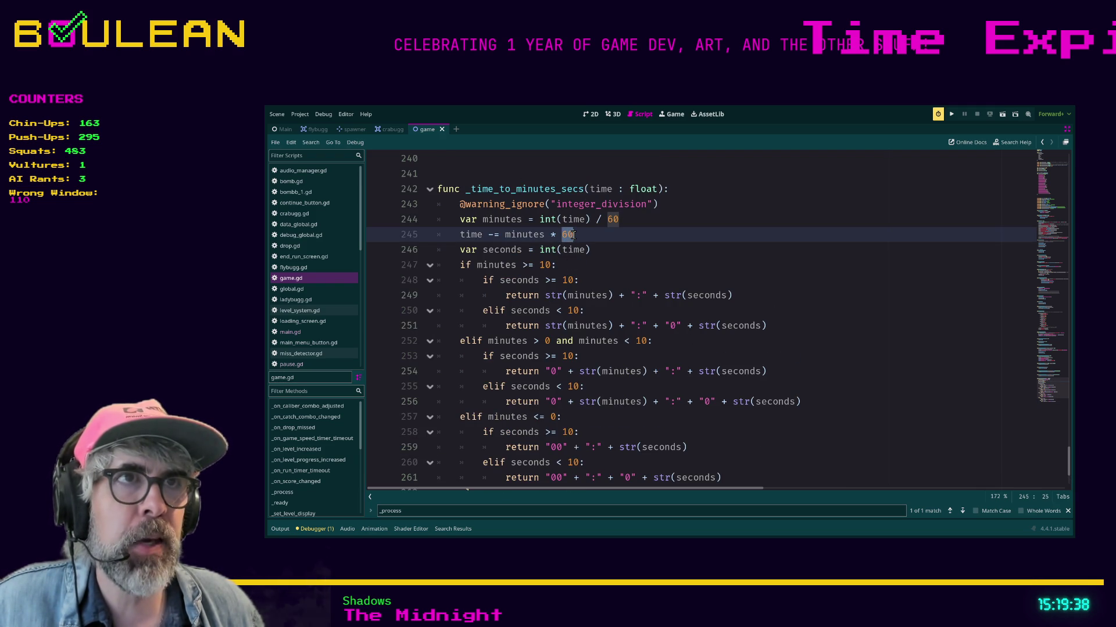
pyautogui.click(577, 234)
pyautogui.moveTo(577, 235)
pyautogui.mouseDown()
pyautogui.moveTo(561, 235)
pyautogui.moveTo(573, 234)
pyautogui.mouseUp()
pyautogui.click(561, 235)
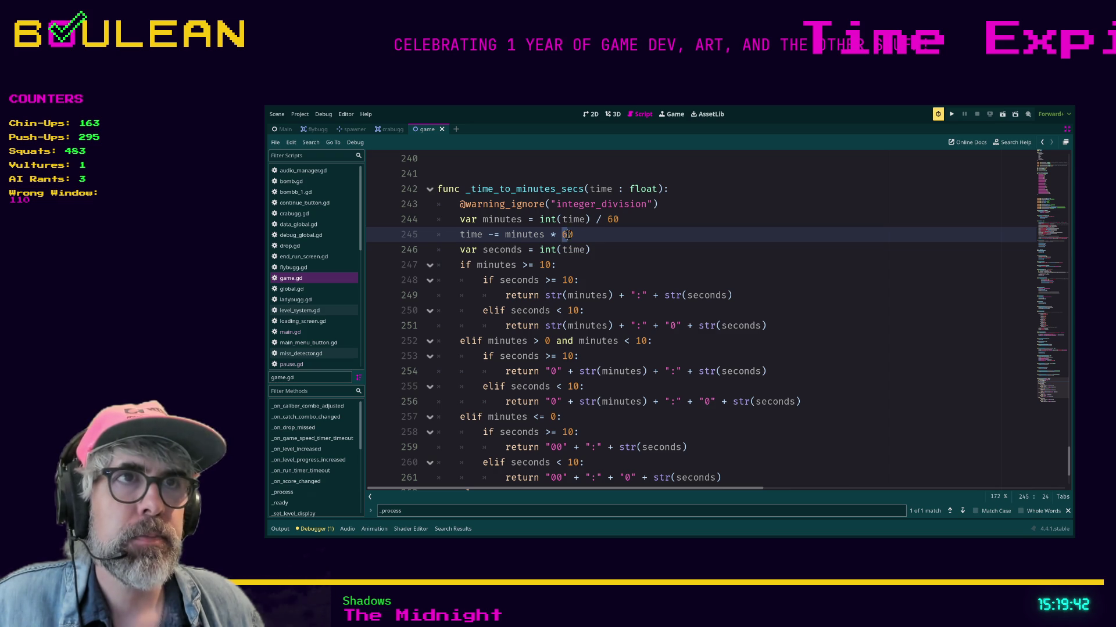
pyautogui.click(608, 220)
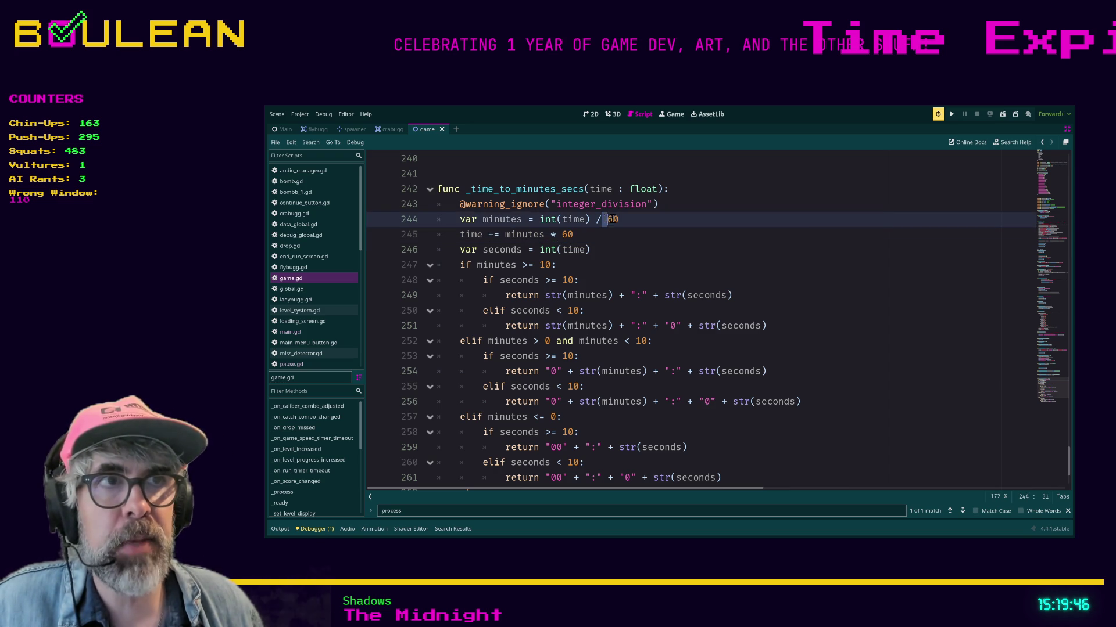
pyautogui.doubleClick(613, 219)
pyautogui.click(576, 235)
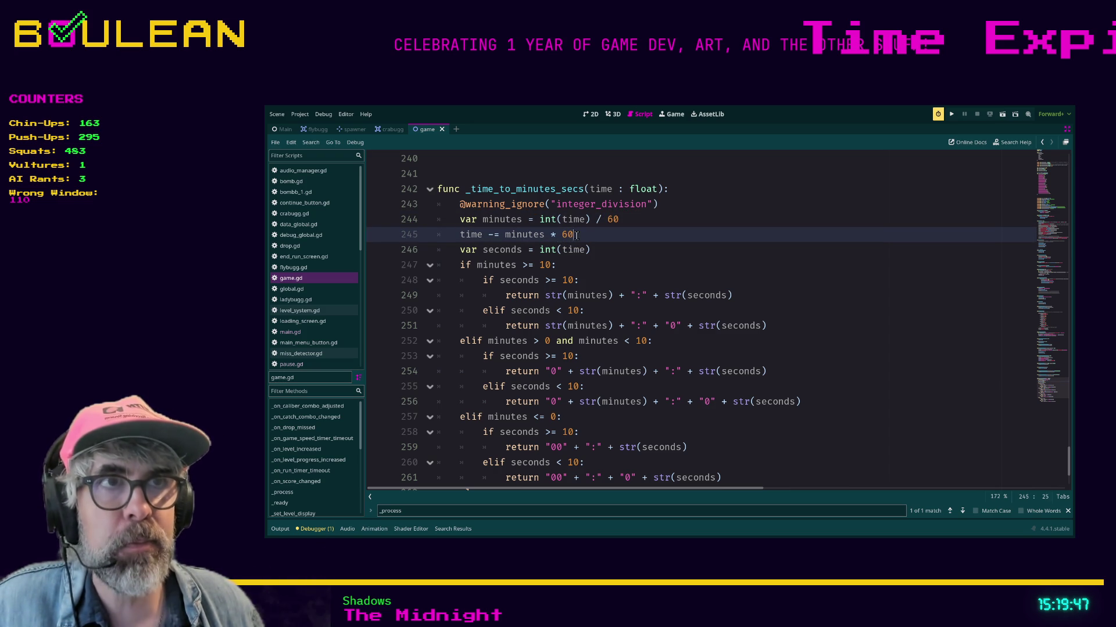
pyautogui.click(547, 265)
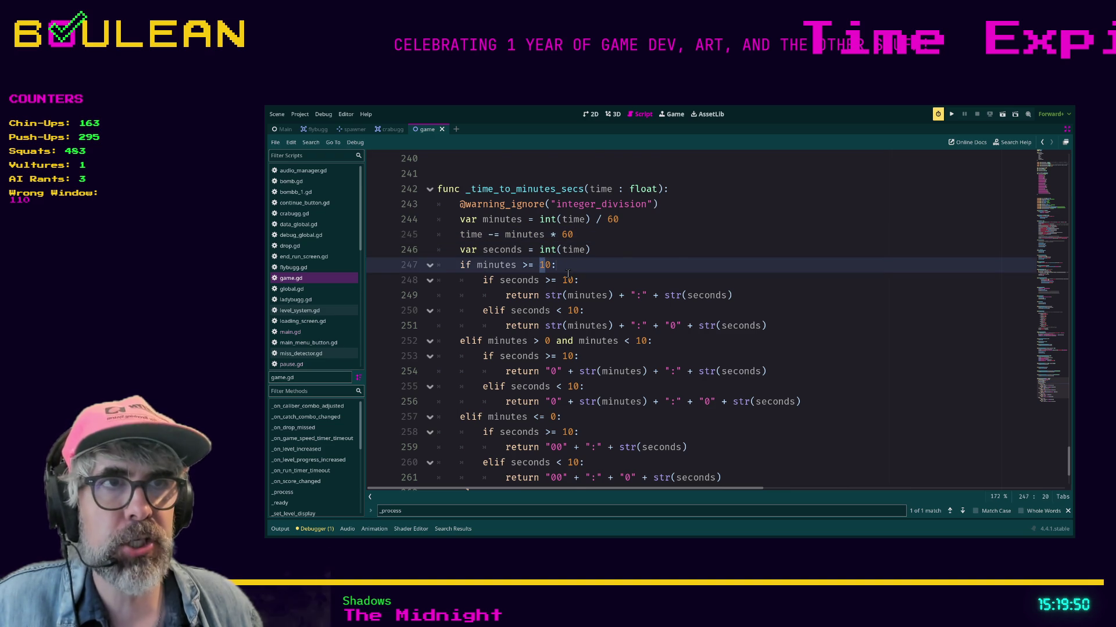
pyautogui.click(569, 271)
pyautogui.scroll(-1, 572, 277)
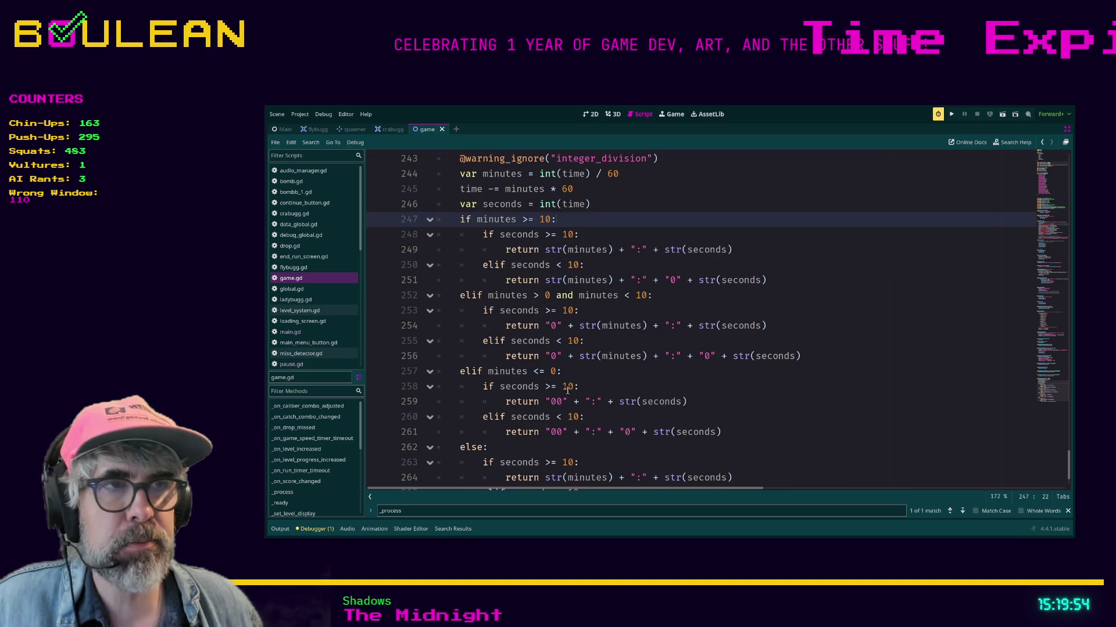
pyautogui.scroll(-1, 766, 393)
pyautogui.scroll(-1, 765, 393)
pyautogui.scroll(3, 766, 393)
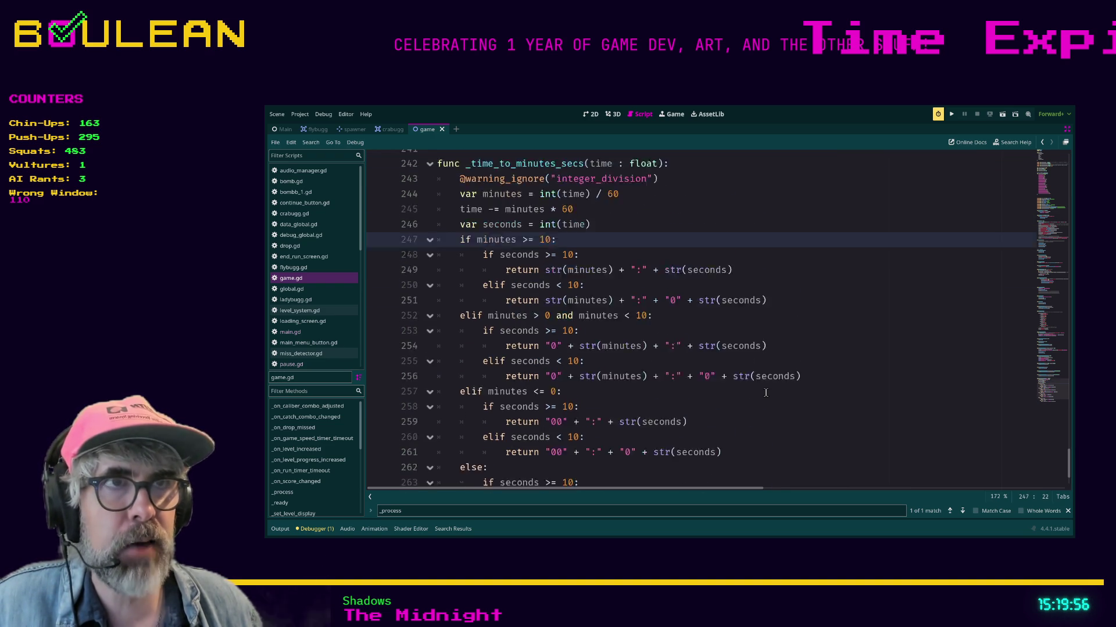
pyautogui.scroll(-1, 765, 393)
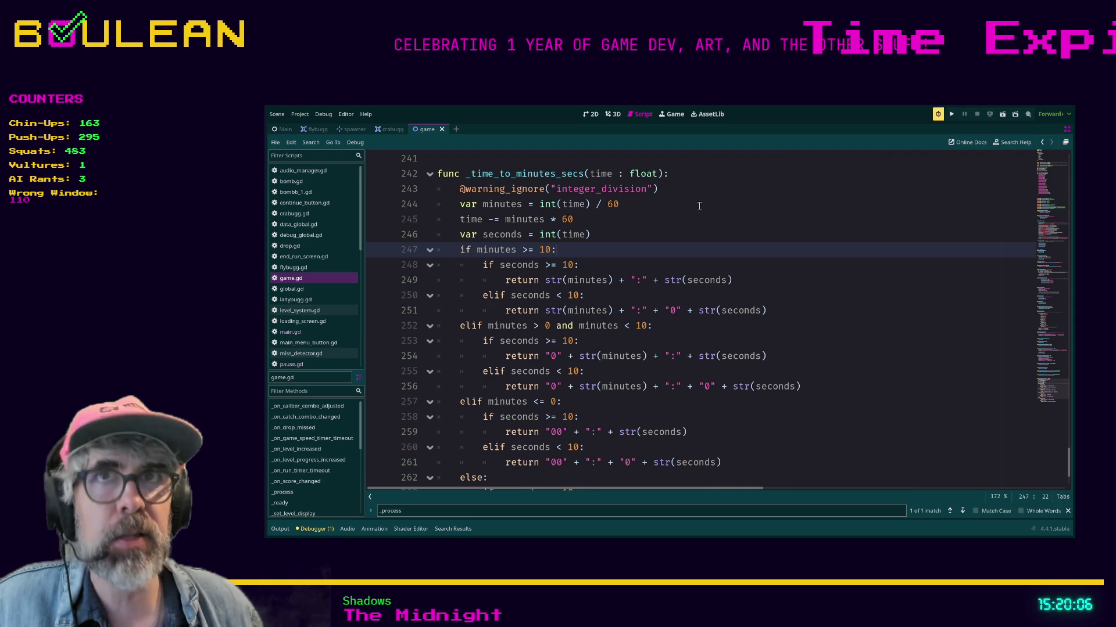
# Move between the formatter's minutes line, its under-a-minute return on line 261, and update_ui_timer.
pyautogui.click(661, 216)
pyautogui.hotkey('alt', 'Left')
pyautogui.hotkey('alt', 'Left')
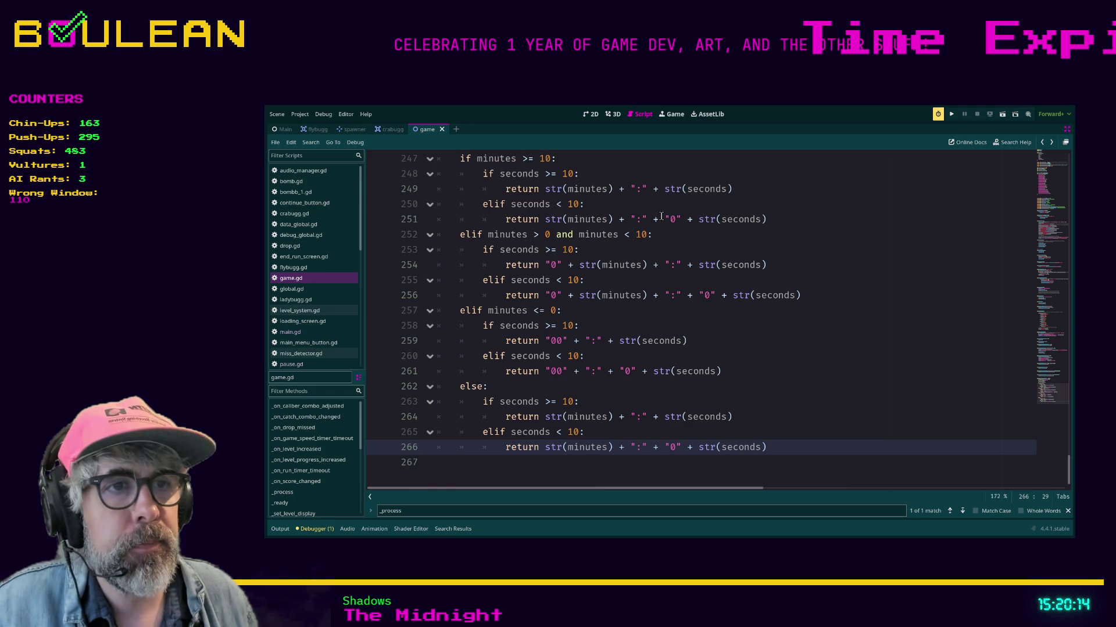
pyautogui.hotkey('alt', 'Right')
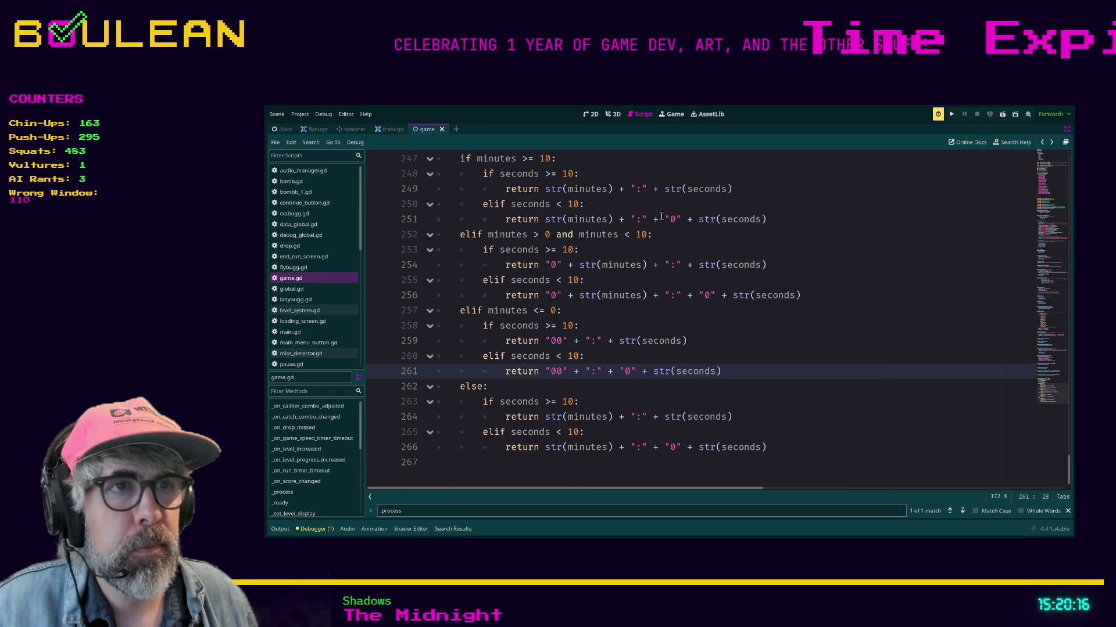
pyautogui.hotkey('alt', 'Left')
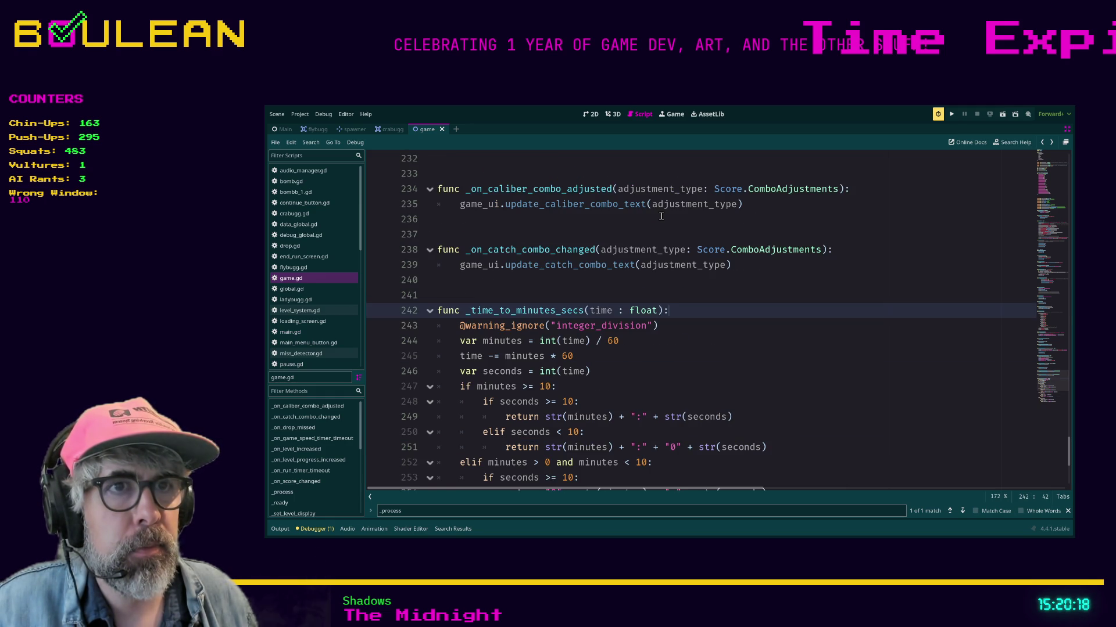
pyautogui.hotkey('alt', 'Left')
pyautogui.hotkey('alt', 'Right')
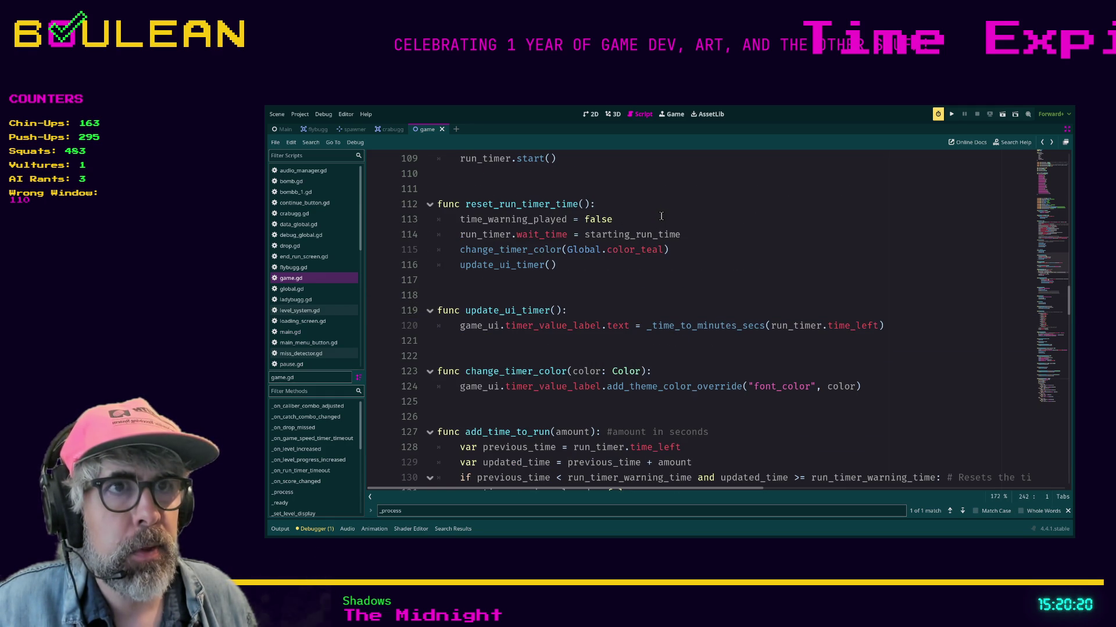
# Follow the update_ui_timer call in _process back to the debug_print code and focus Find.
pyautogui.hotkey('alt', 'Left')
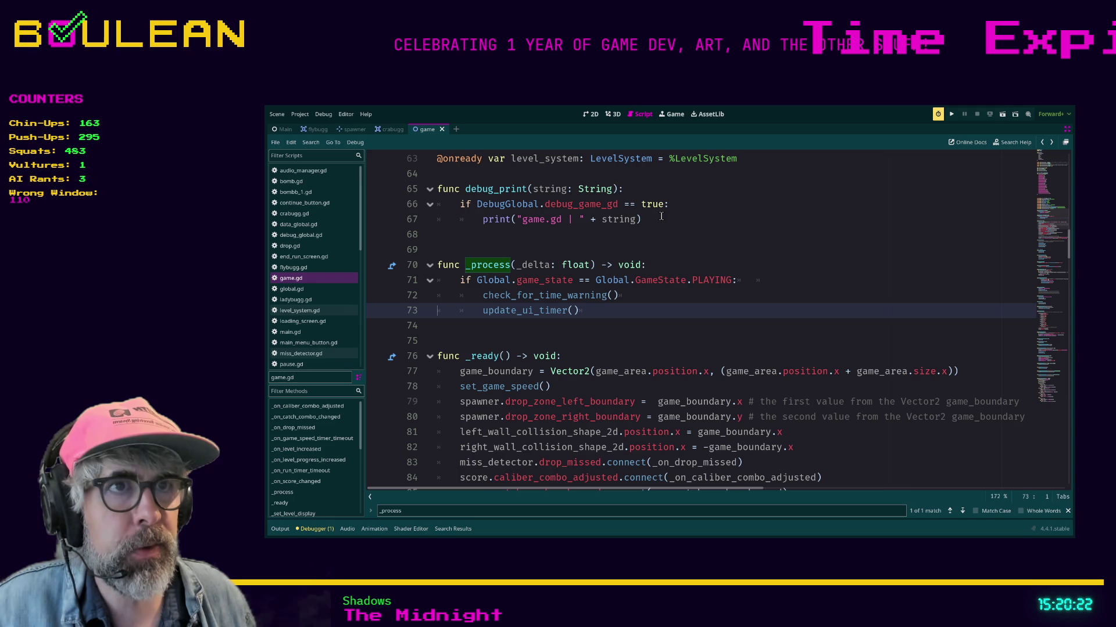
pyautogui.hotkey('alt', 'Left')
pyautogui.hotkey('alt', 'Left')
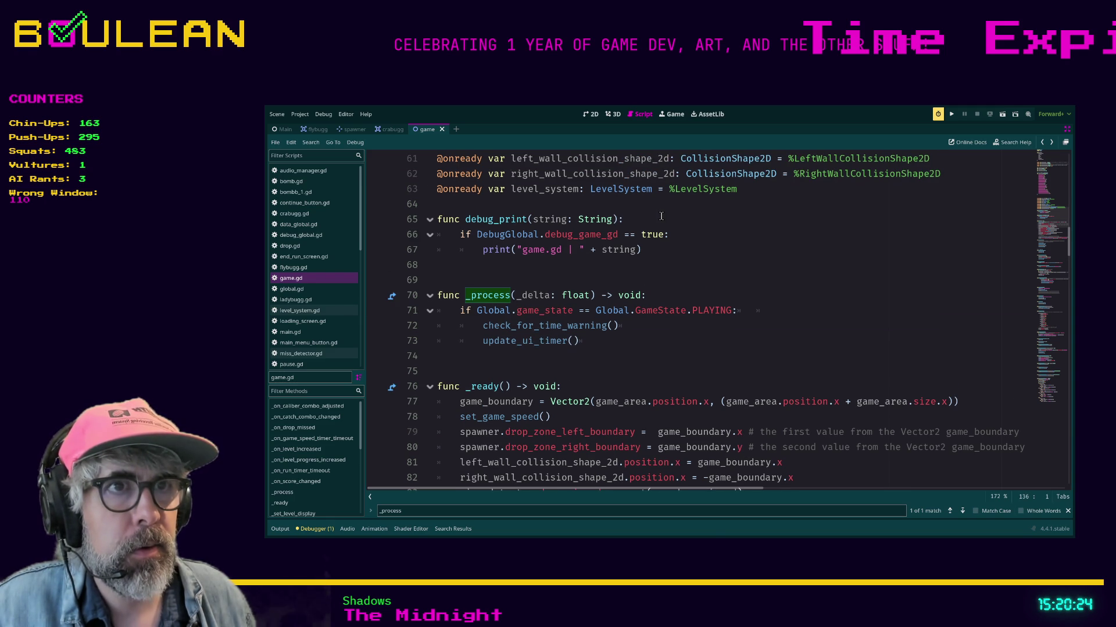
pyautogui.hotkey('alt', 'Left')
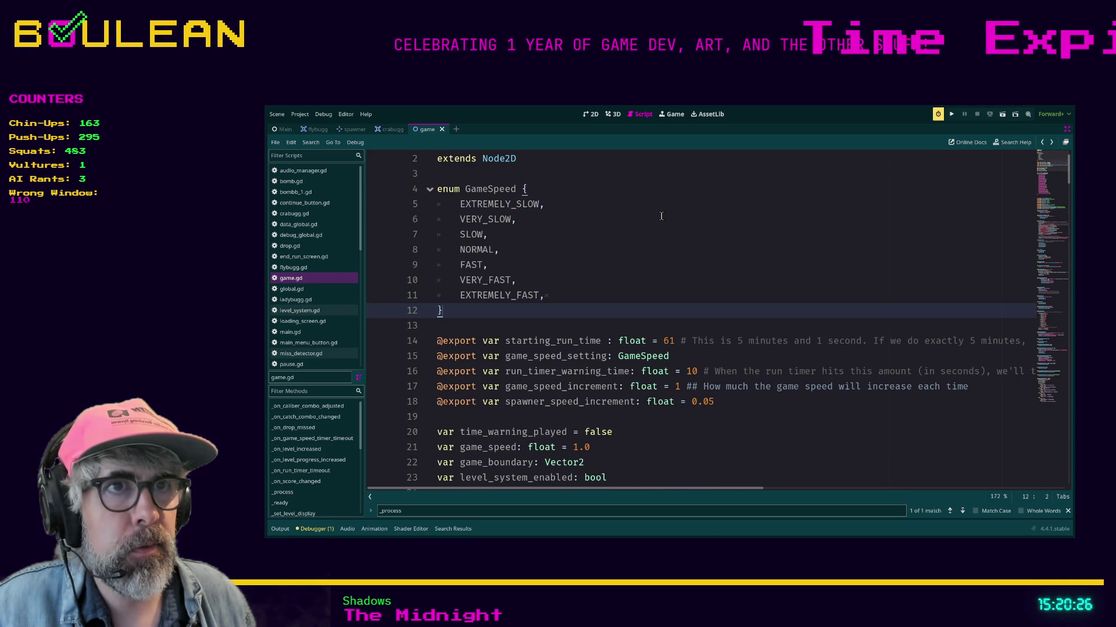
pyautogui.hotkey('alt', 'Right')
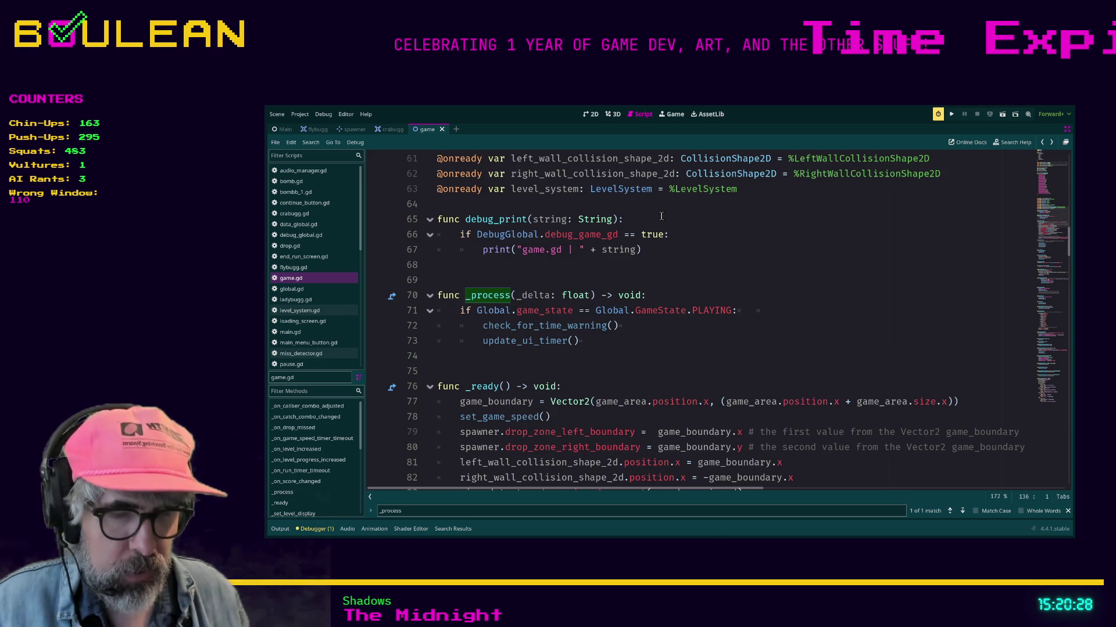
pyautogui.hotkey('ctrl', 'f')
# Search game.gd for 'print' and step through matches to on_game_over's debug_print, 5 of 9.
pyautogui.write('print')
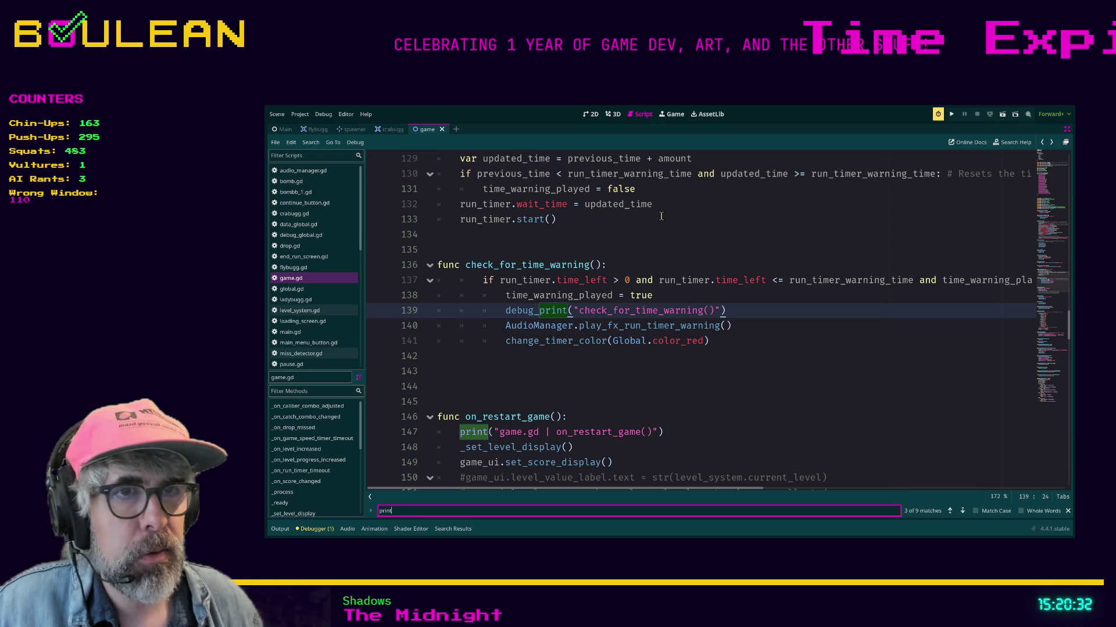
pyautogui.press('Return')
pyautogui.press('Return')
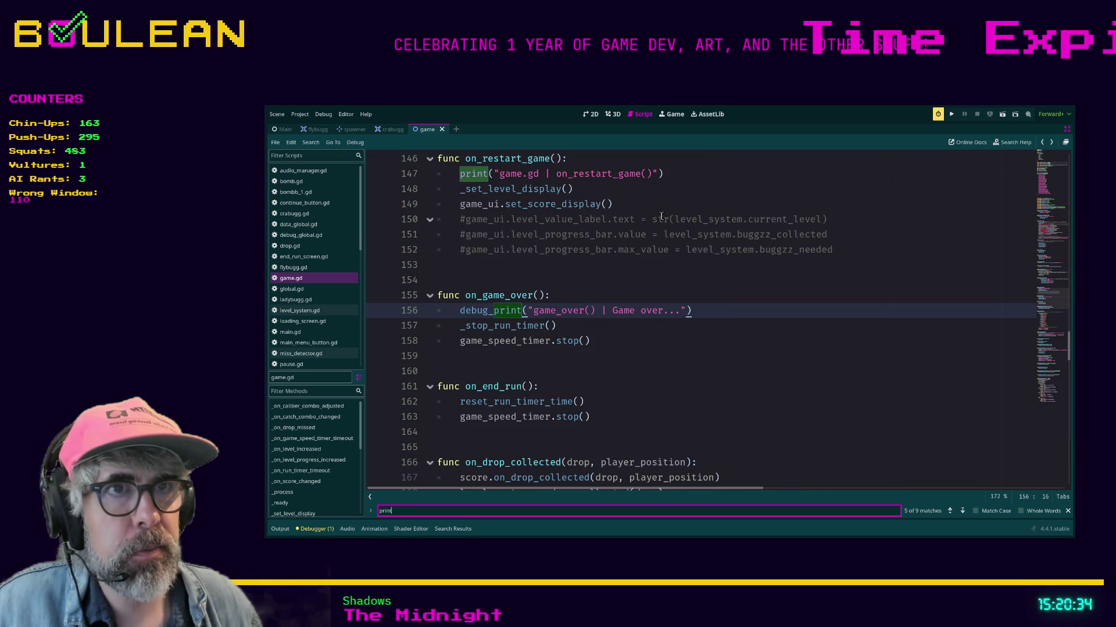
pyautogui.press('Return')
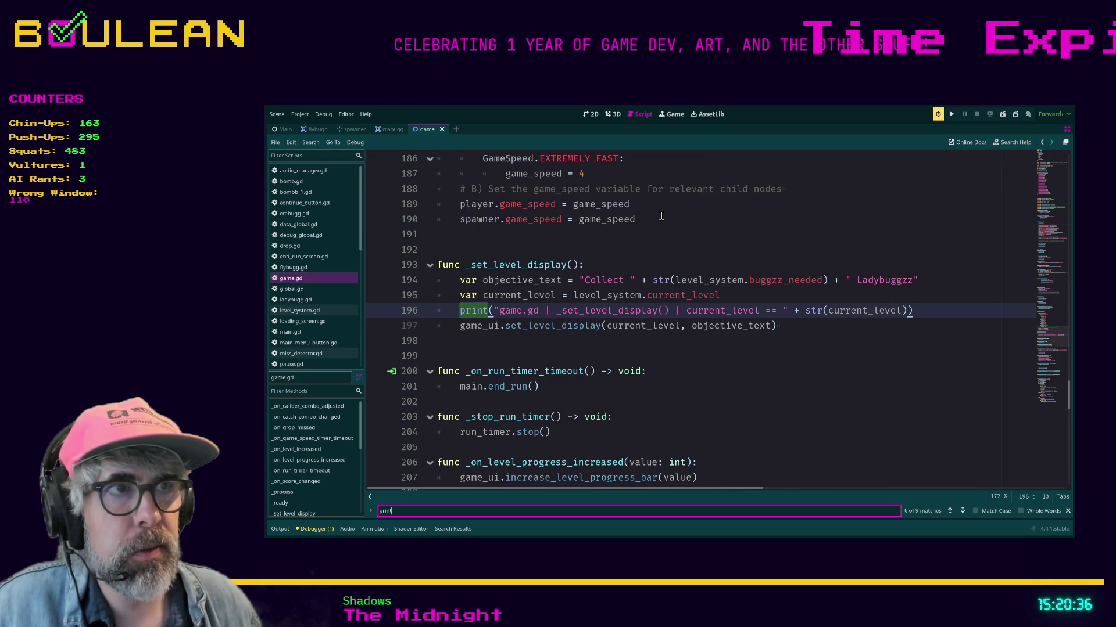
pyautogui.press('Return')
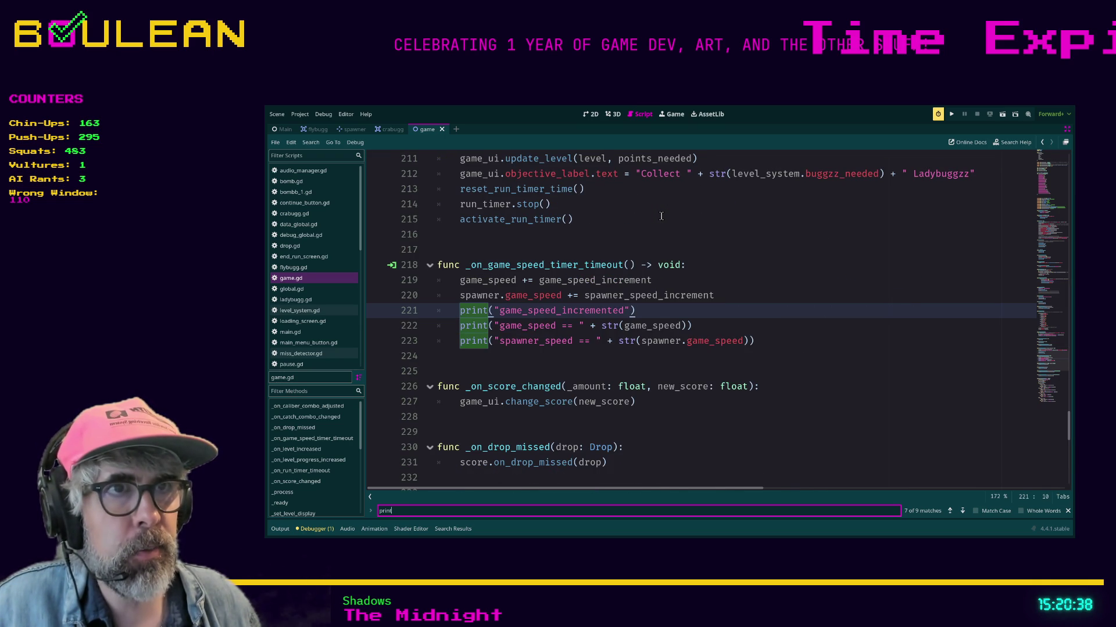
pyautogui.press('Return')
pyautogui.press('Return')
pyautogui.press('Return')
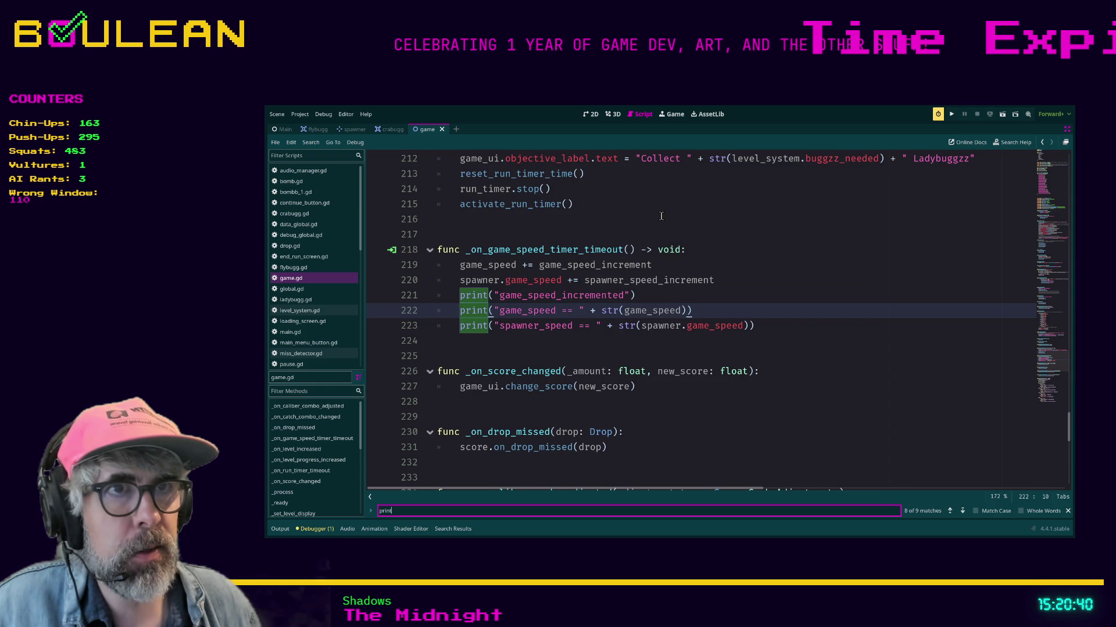
pyautogui.press('Return')
pyautogui.press('Return')
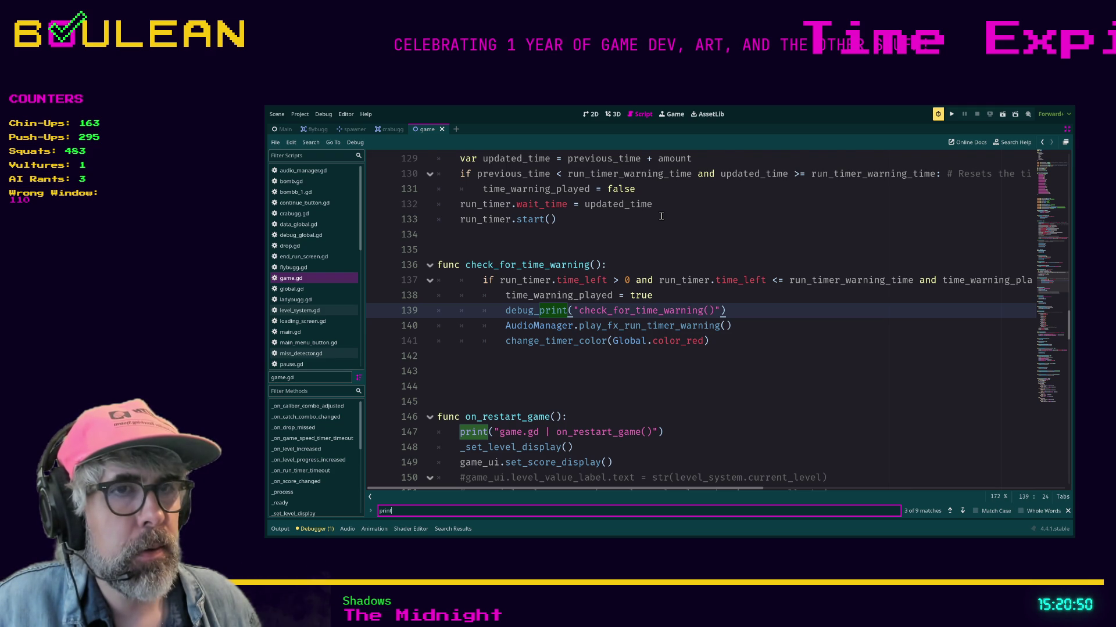
pyautogui.press('Return')
pyautogui.press('Return')
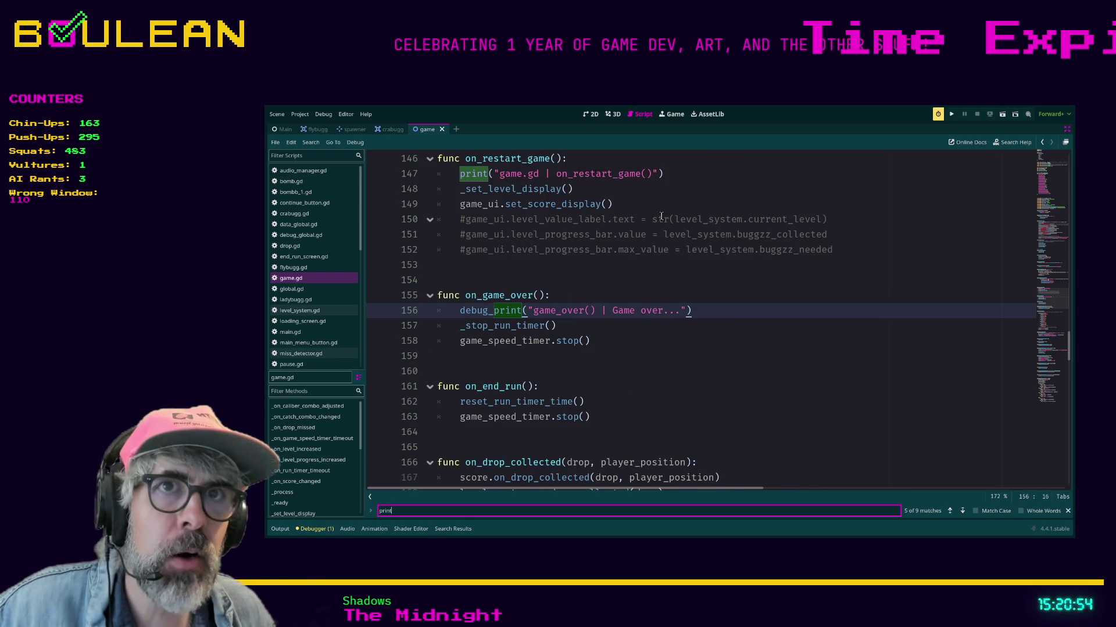
pyautogui.scroll(-3, 326, 303)
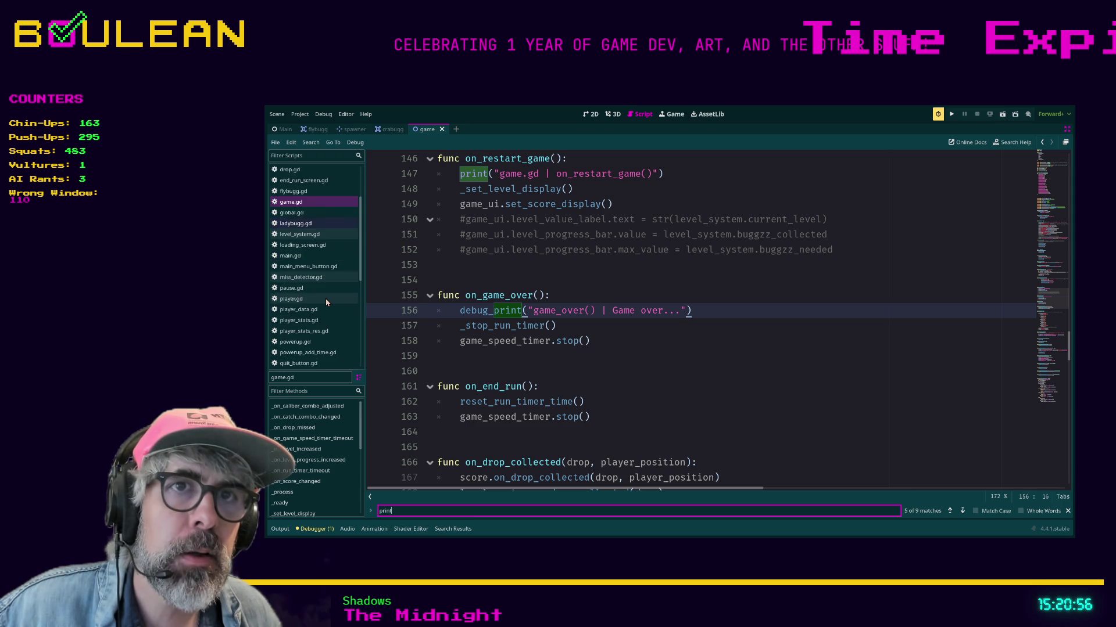
pyautogui.scroll(-3, 326, 303)
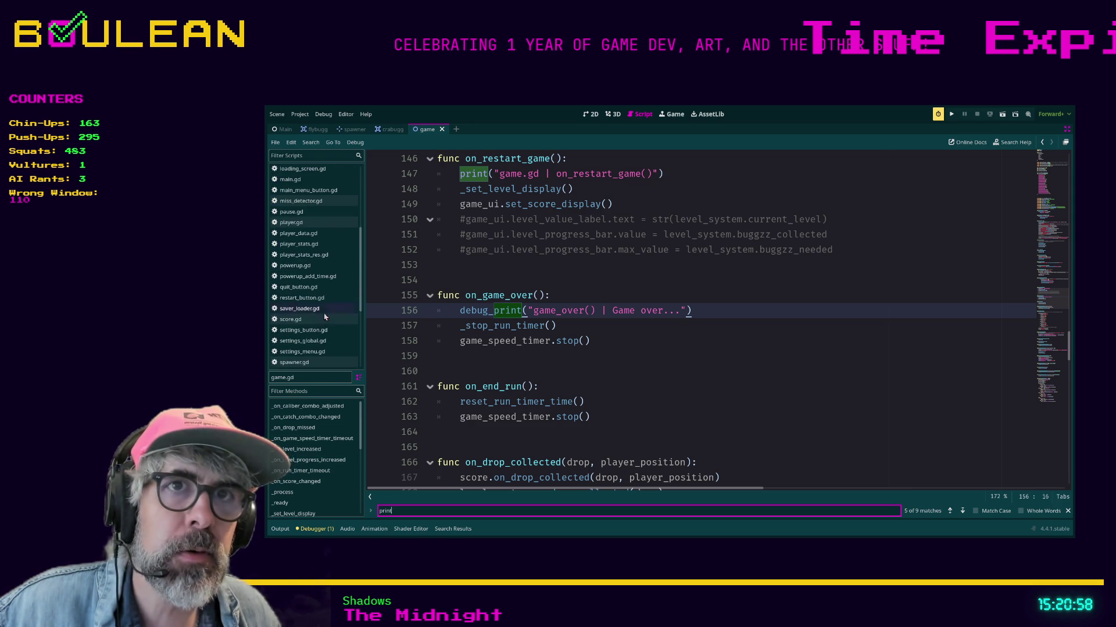
# Switch to spawner.gd and jump to its print matches in the drop-weights function.
pyautogui.click(313, 364)
pyautogui.click(592, 299)
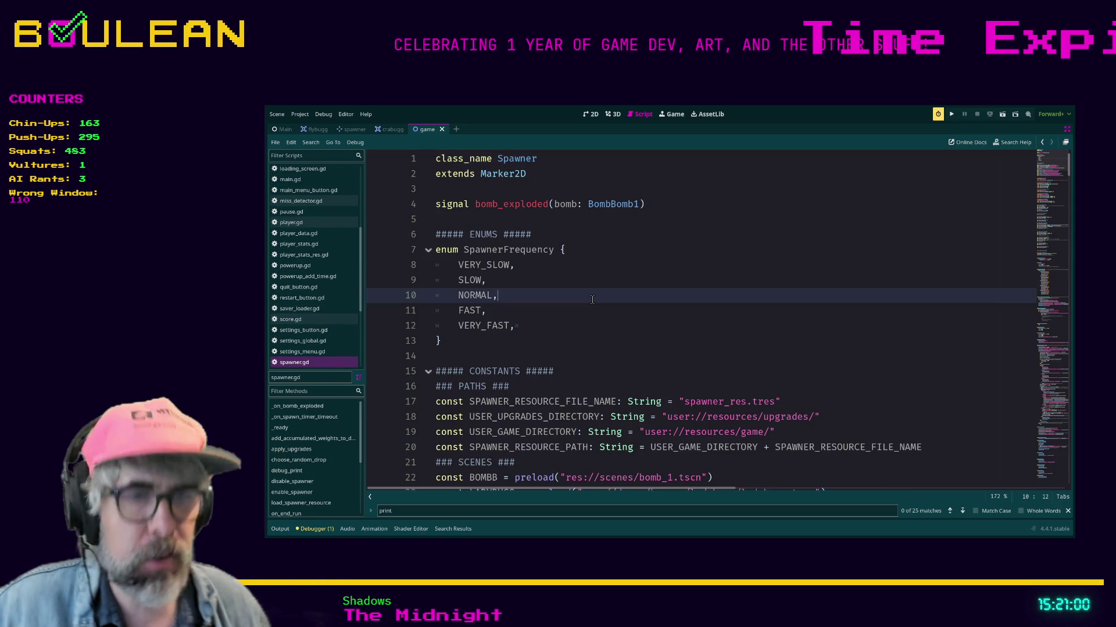
pyautogui.press('Return')
pyautogui.press('Return')
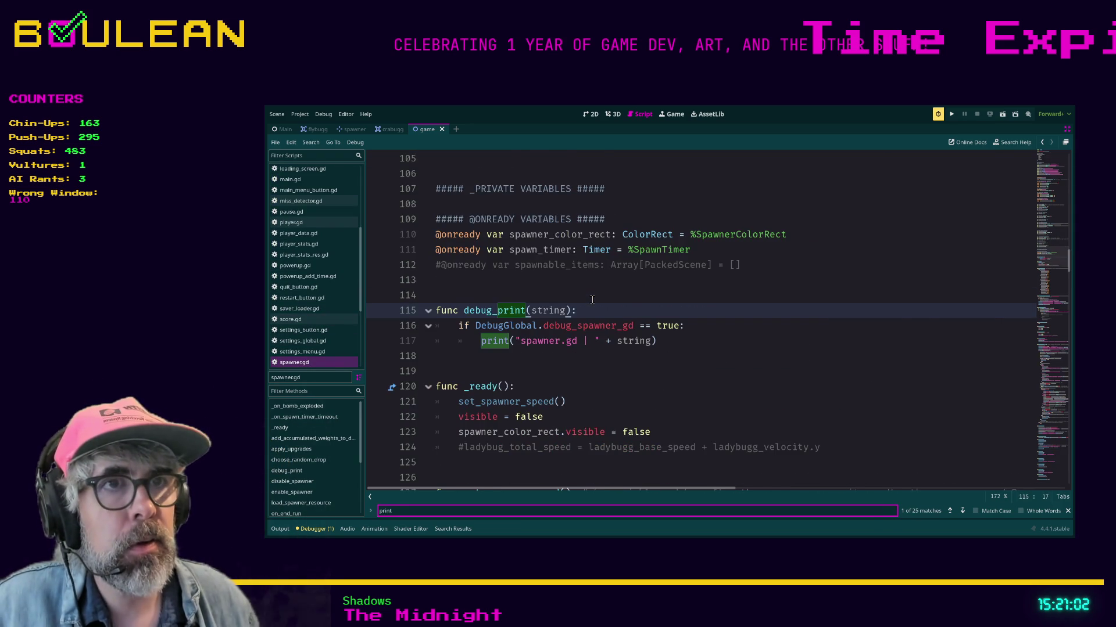
pyautogui.press('Return')
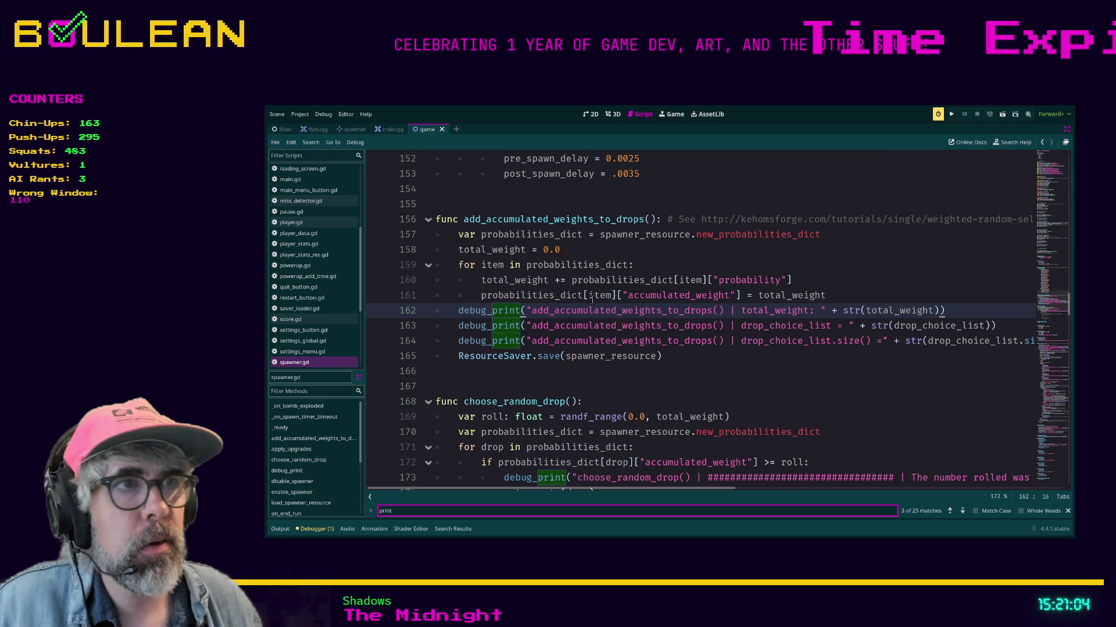
# Check the ResourceSaver.save line and the starting total_weight value of 0.0.
pyautogui.click(731, 357)
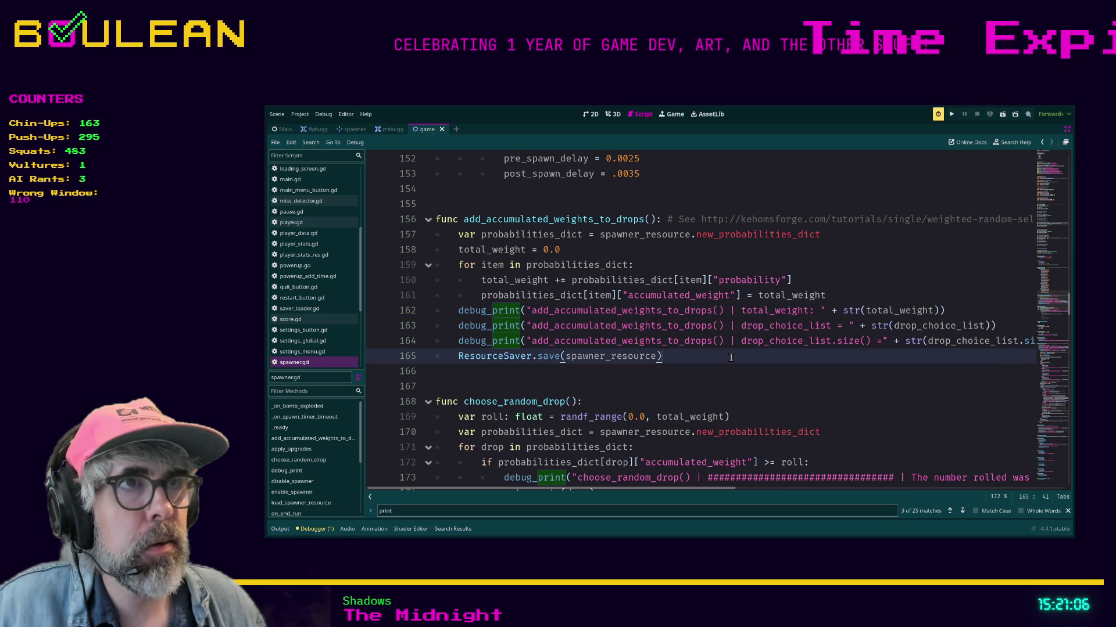
pyautogui.scroll(-1, 731, 358)
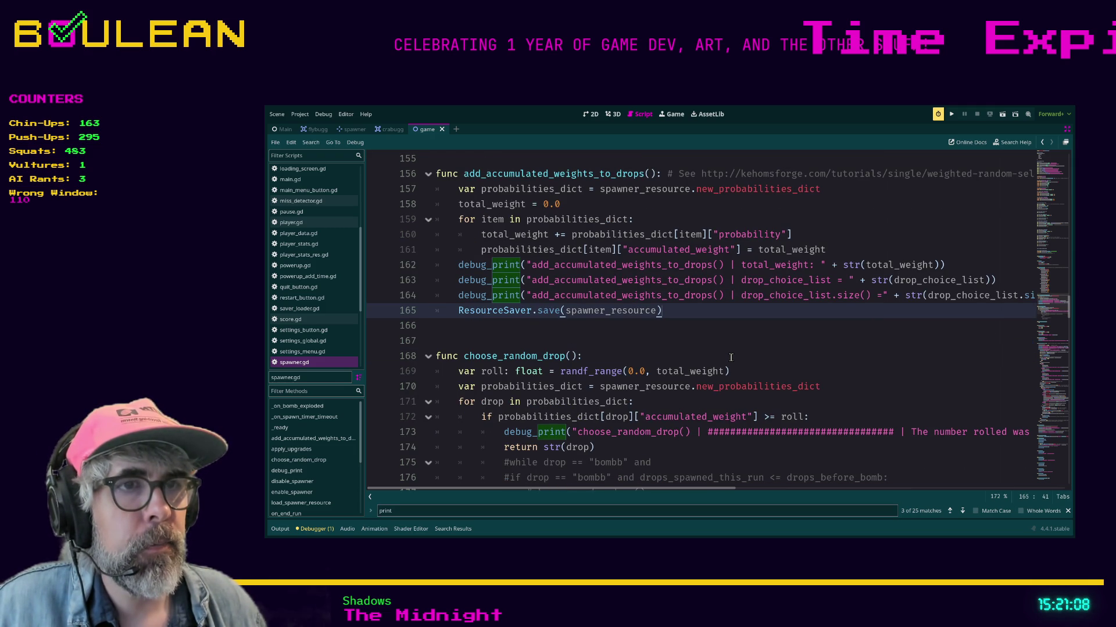
pyautogui.scroll(1, 696, 356)
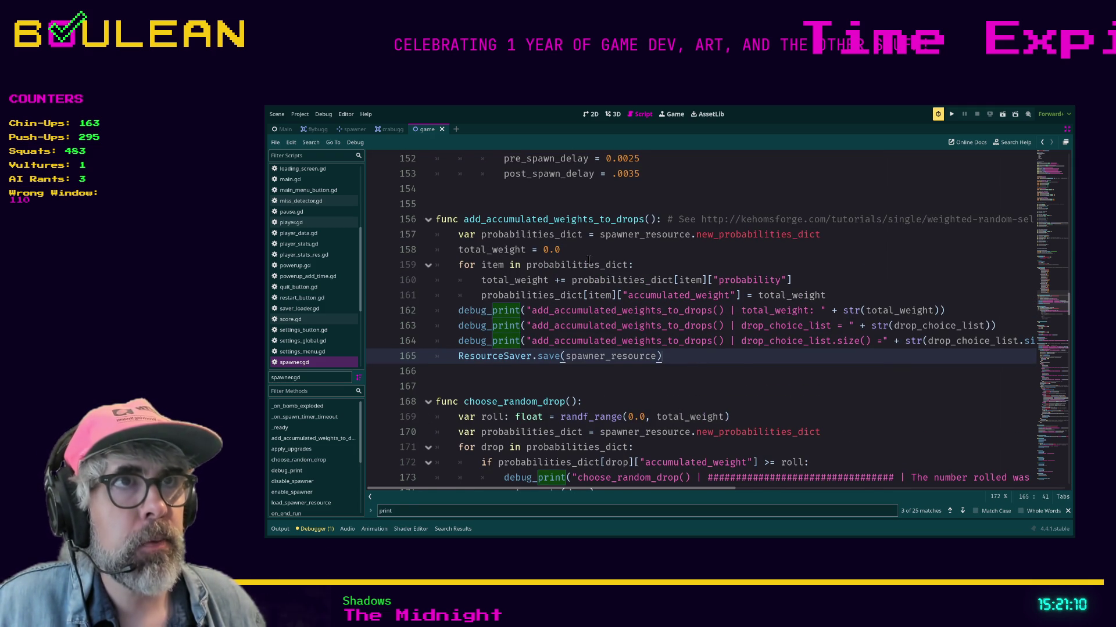
pyautogui.doubleClick(553, 250)
pyautogui.scroll(2, 667, 319)
pyautogui.scroll(1, 667, 319)
# Select set_spawner_speed's match block, lines 127–153, listing spawn intervals and delays per SpawnerFrequency.
pyautogui.moveTo(640, 308)
pyautogui.mouseDown()
pyautogui.moveTo(447, 238)
pyautogui.moveTo(442, 267)
pyautogui.mouseUp()
pyautogui.scroll(1, 443, 267)
pyautogui.scroll(4, 442, 267)
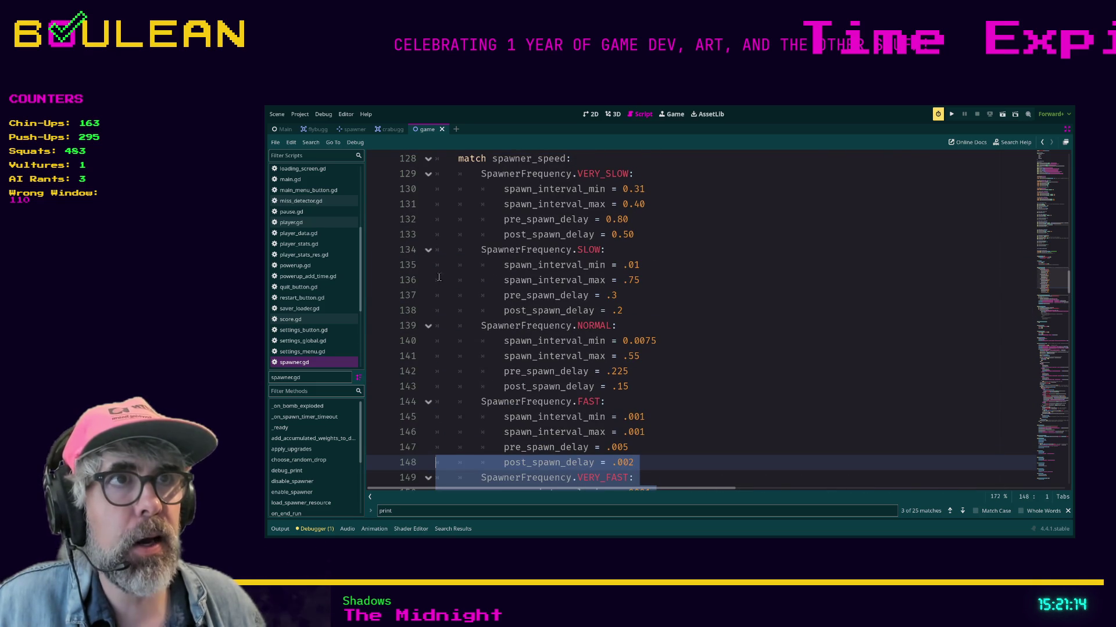
pyautogui.scroll(2, 450, 181)
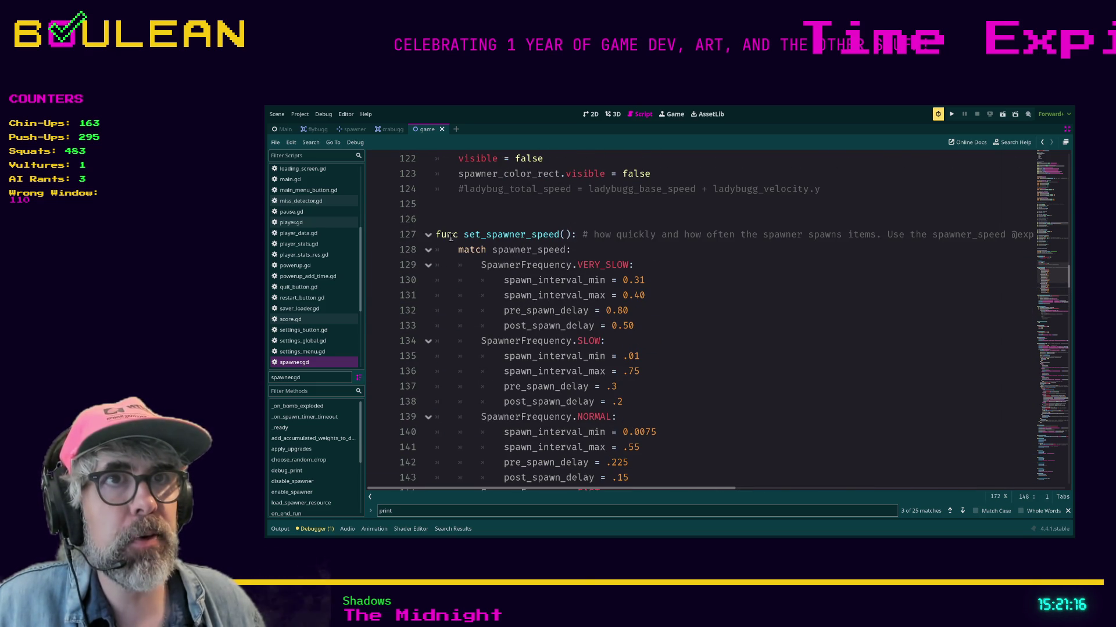
pyautogui.keyDown('shift'); pyautogui.click(437, 234); pyautogui.keyUp('shift')
pyautogui.scroll(-2, 441, 244)
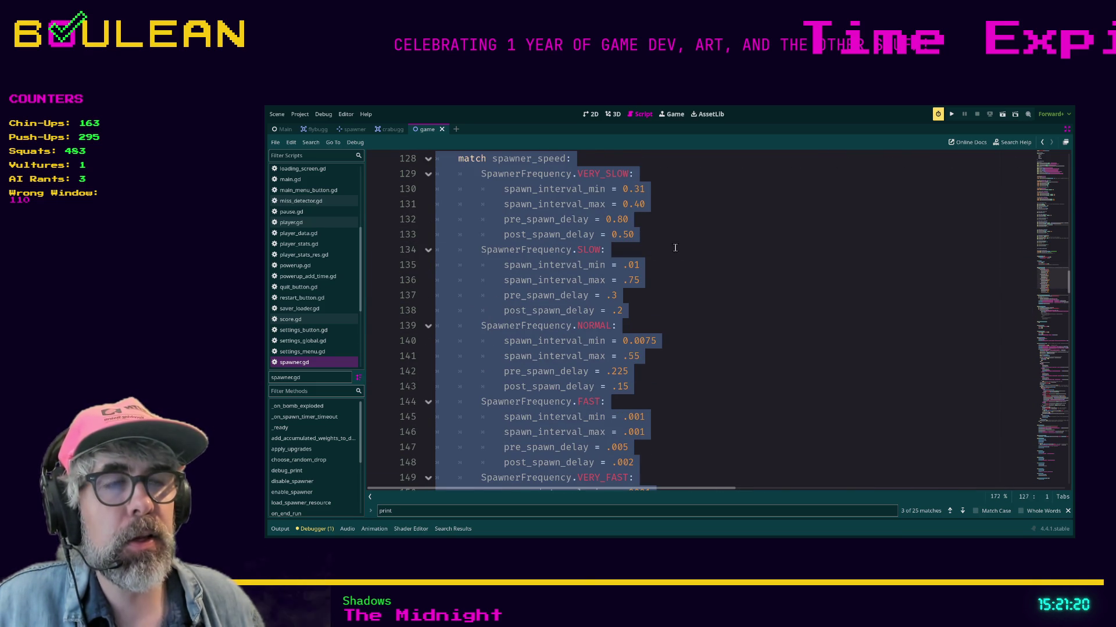
pyautogui.scroll(-1, 670, 359)
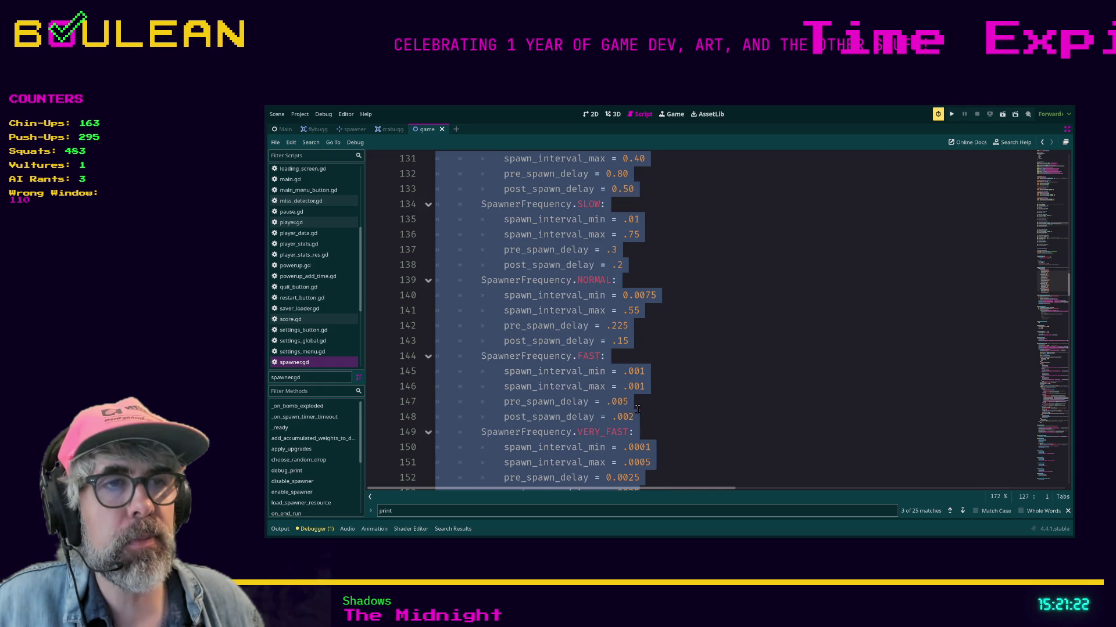